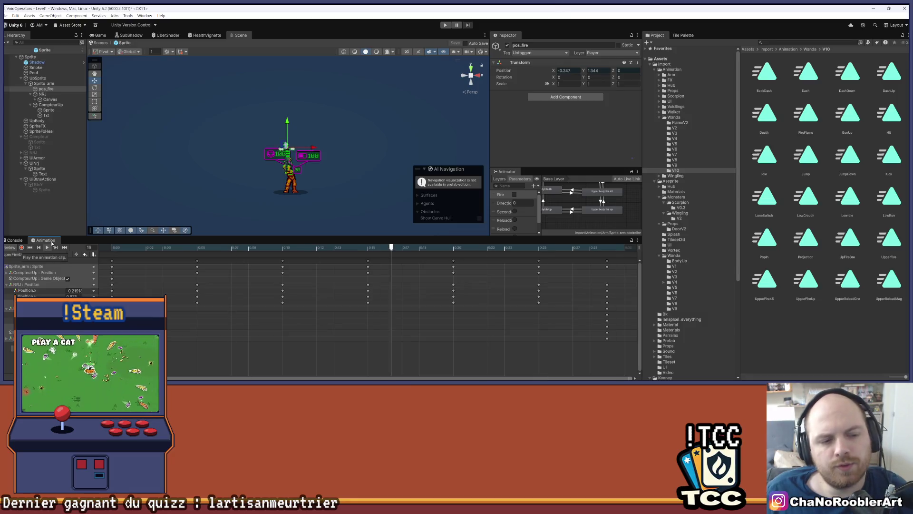
pyautogui.click(46, 247)
# Preview the arm's gun-up fire clip, then select the frame-0 event and bring up its Function list
pyautogui.scroll(3, 304, 140)
pyautogui.scroll(3, 304, 140)
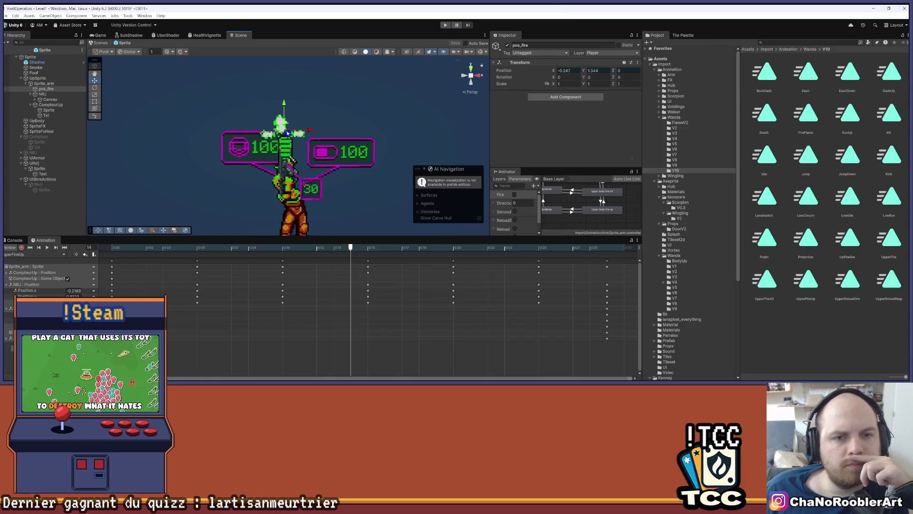
pyautogui.click(48, 247)
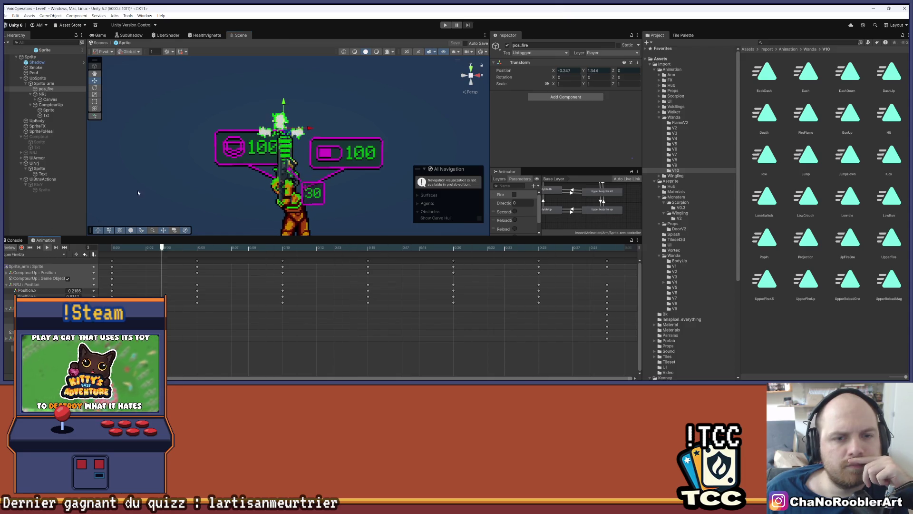
pyautogui.scroll(-3, 185, 173)
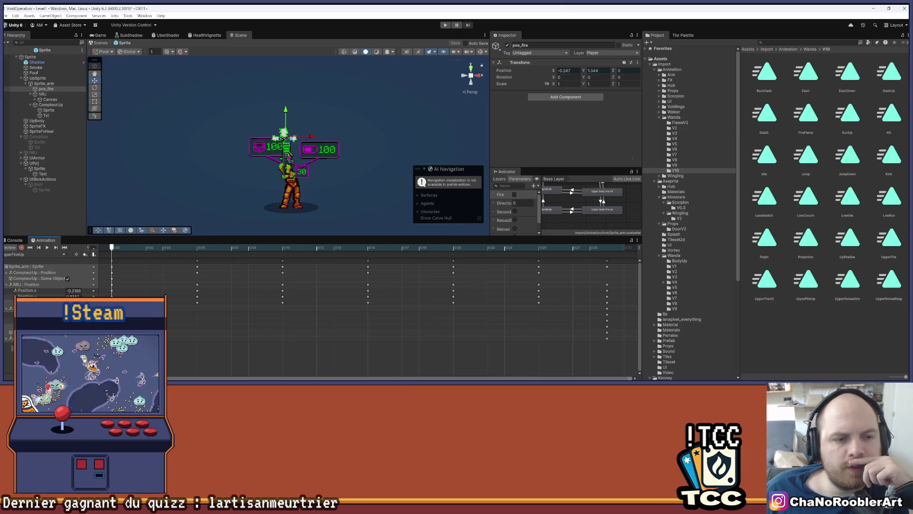
pyautogui.click(95, 255)
pyautogui.click(590, 61)
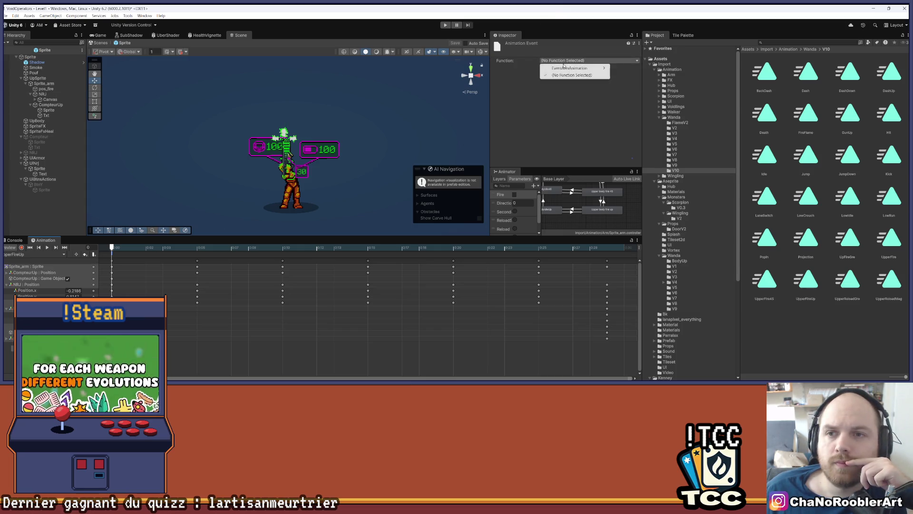
# Set the frame-0 event to call Fire(), then add a frame-10 event that also calls Fire()
pyautogui.moveTo(632, 68)
pyautogui.click(670, 69)
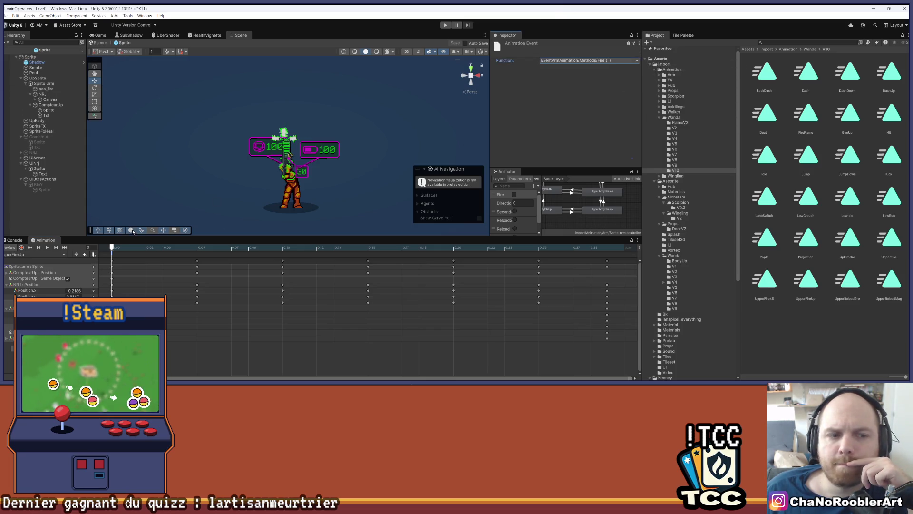
pyautogui.moveTo(112, 248)
pyautogui.mouseDown()
pyautogui.moveTo(248, 252)
pyautogui.moveTo(286, 265)
pyautogui.mouseUp()
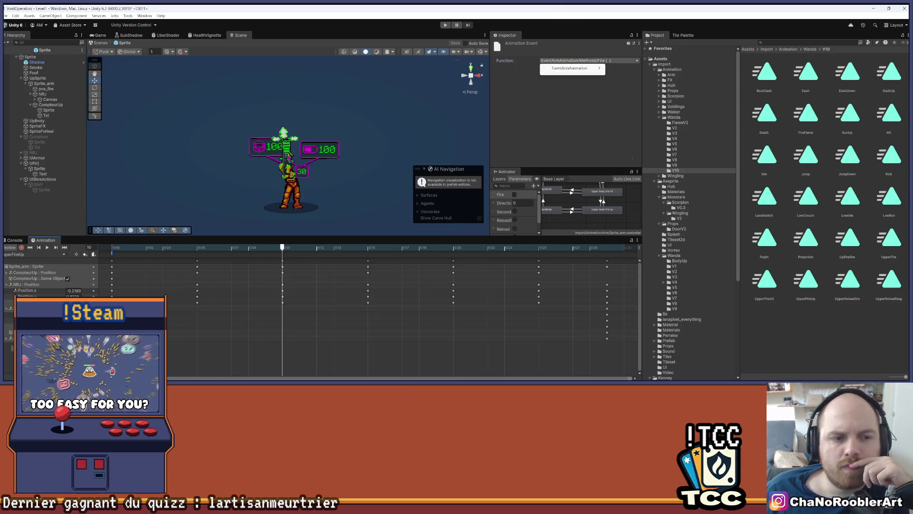
pyautogui.click(94, 255)
pyautogui.click(562, 61)
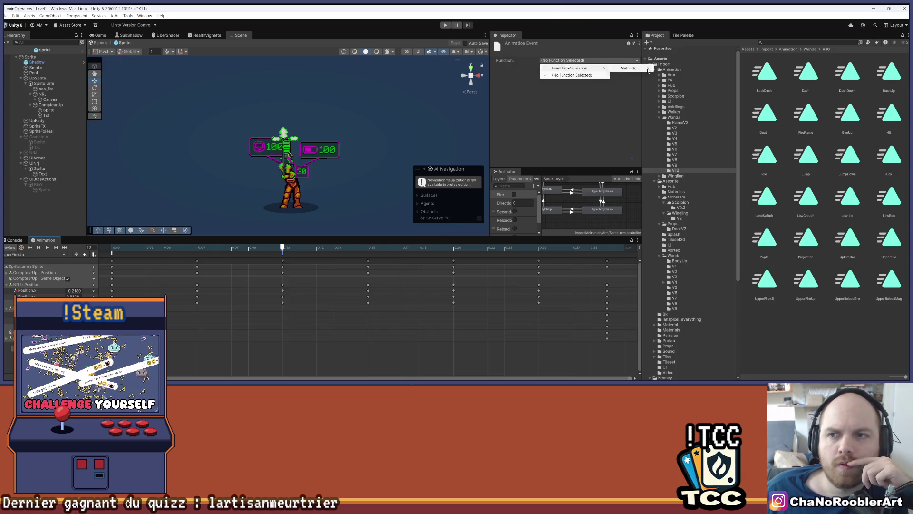
pyautogui.click(665, 83)
# Step forward, assign Fire() to the next event, and preview the clip
pyautogui.press('.')
pyautogui.press('.')
pyautogui.press('.')
pyautogui.press('.')
pyautogui.press('.')
pyautogui.press('.')
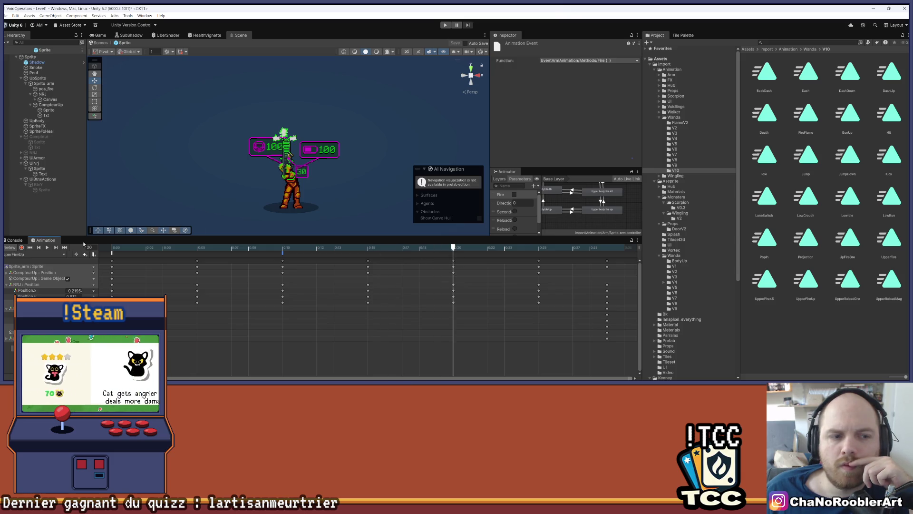
pyautogui.click(561, 61)
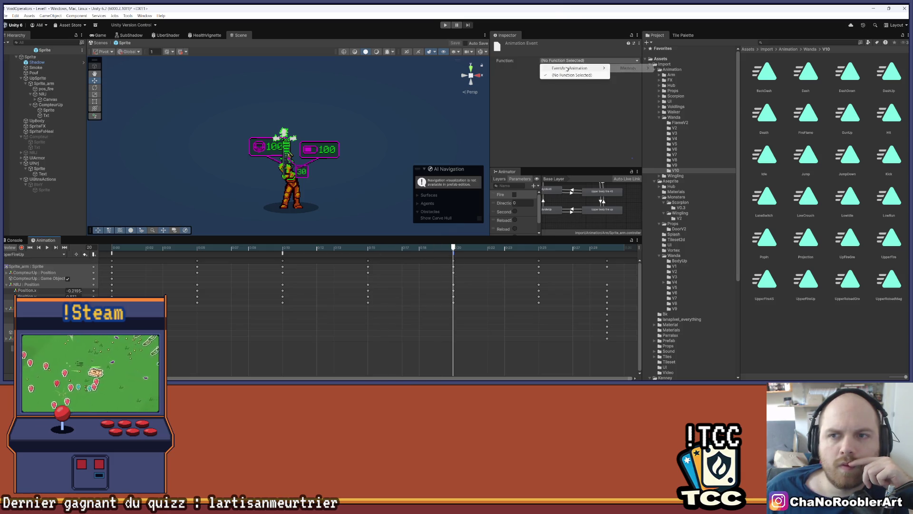
pyautogui.click(666, 83)
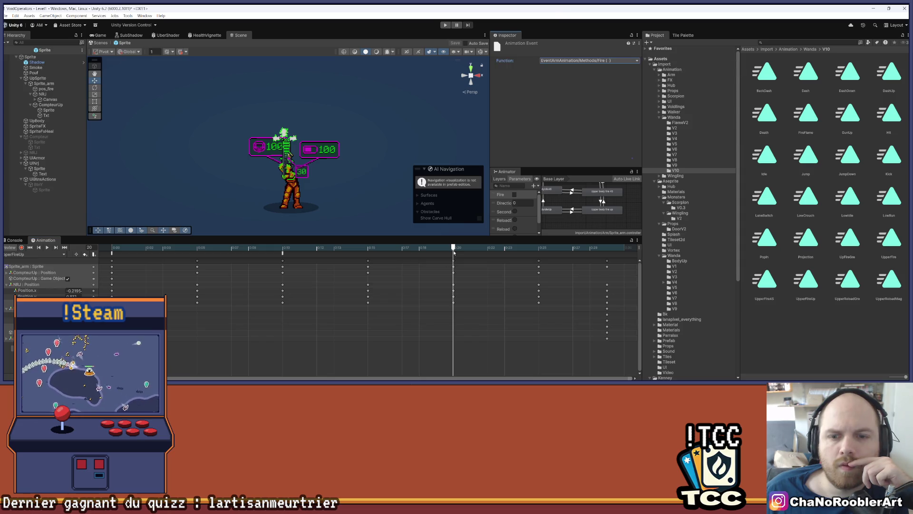
pyautogui.press('.')
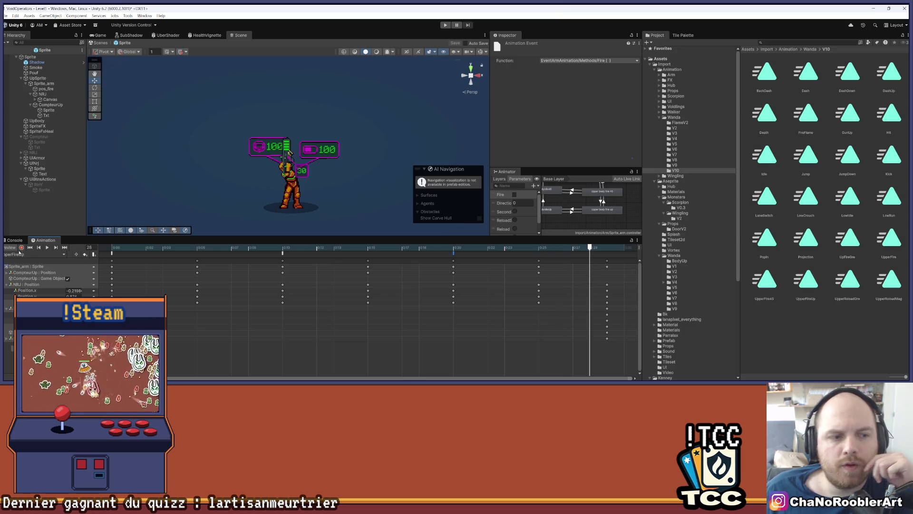
pyautogui.click(47, 247)
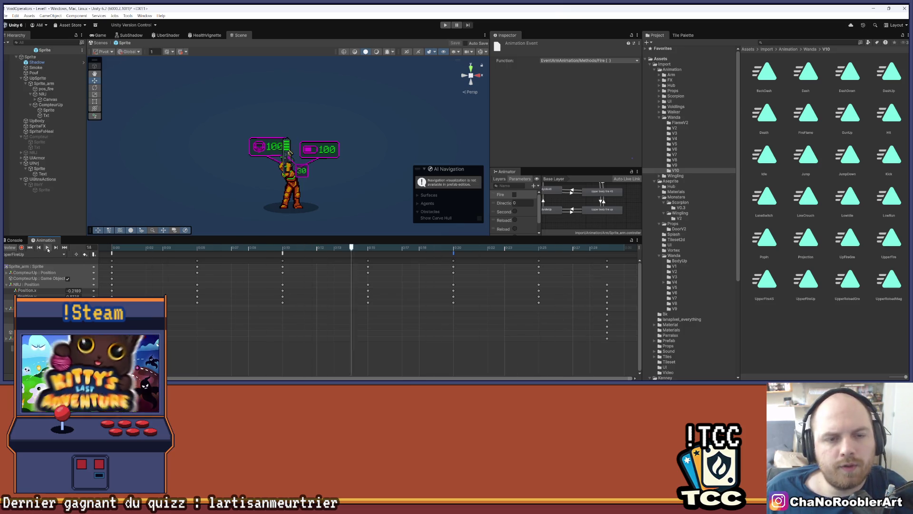
pyautogui.click(105, 35)
# Start the game and run the player left and right, aiming the gun up, diagonally and level
pyautogui.click(447, 25)
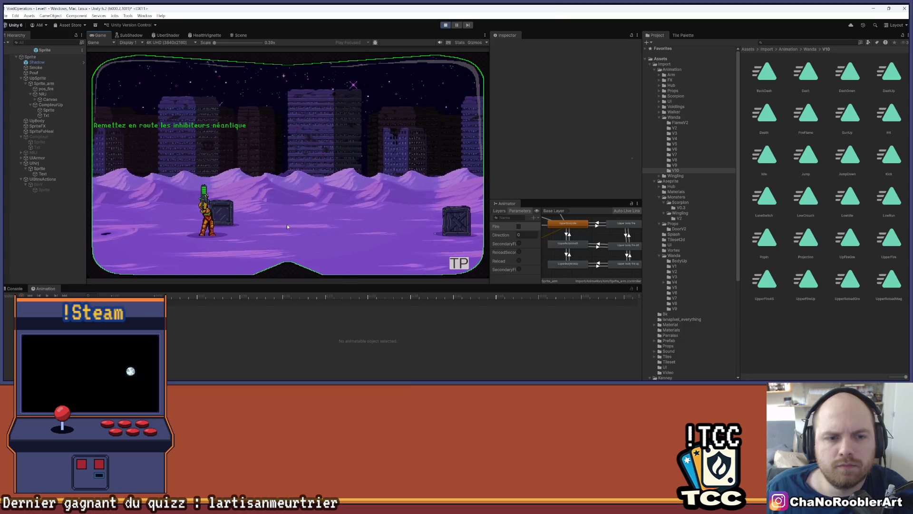
pyautogui.press('Right')
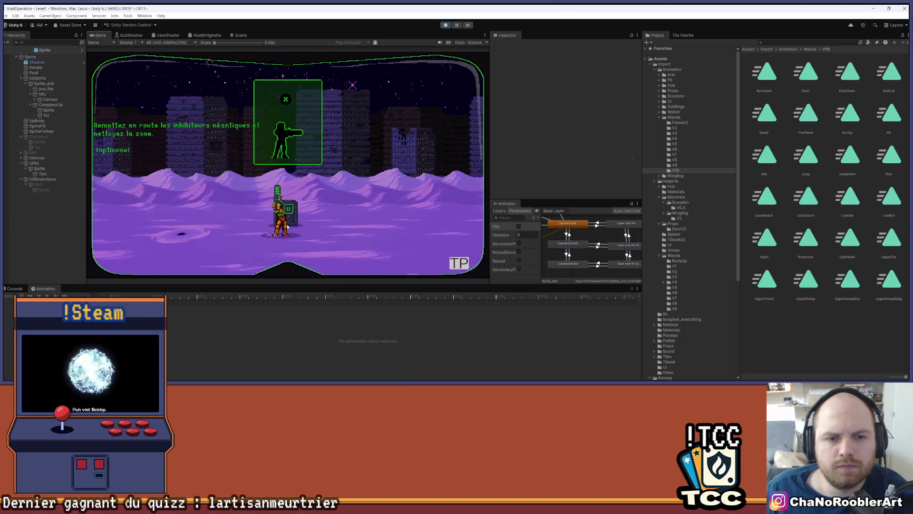
pyautogui.press('Left')
pyautogui.press('Right')
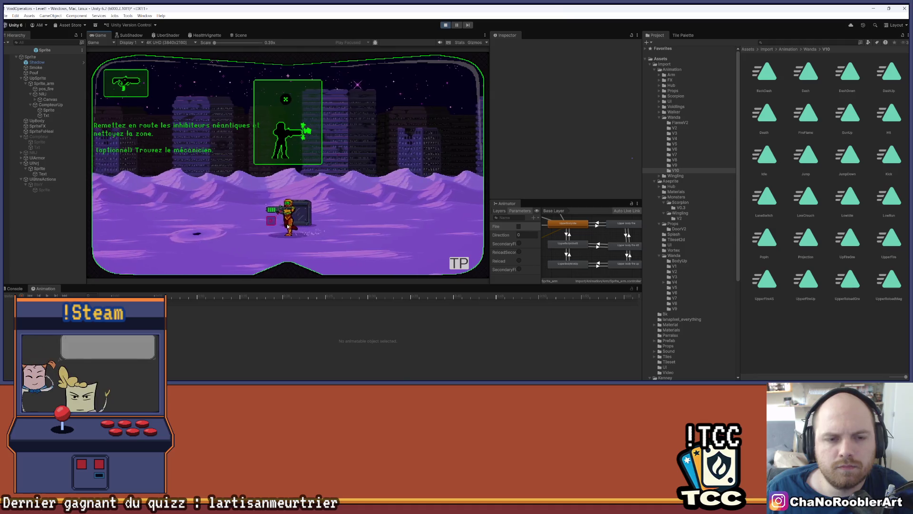
pyautogui.press('Left')
pyautogui.press('Up')
pyautogui.press('Right')
pyautogui.press('Left')
pyautogui.press('Right')
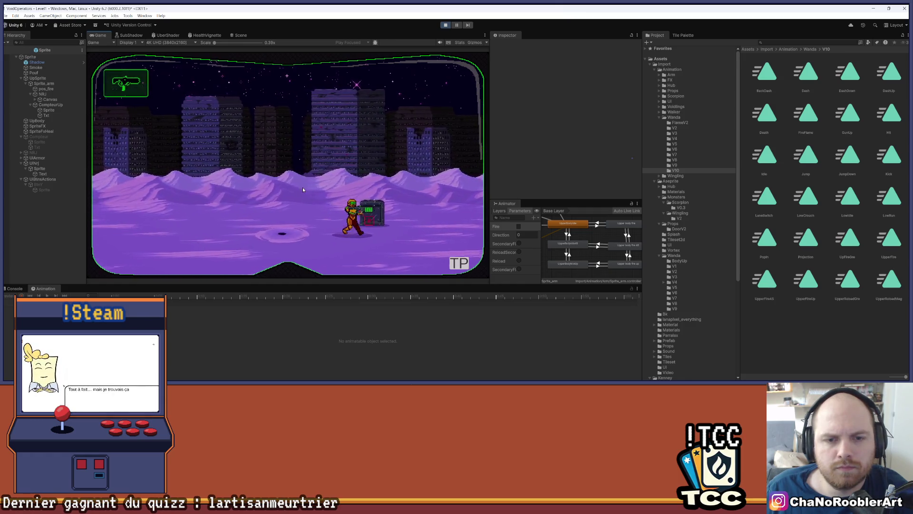
pyautogui.press('Up')
pyautogui.press('Right')
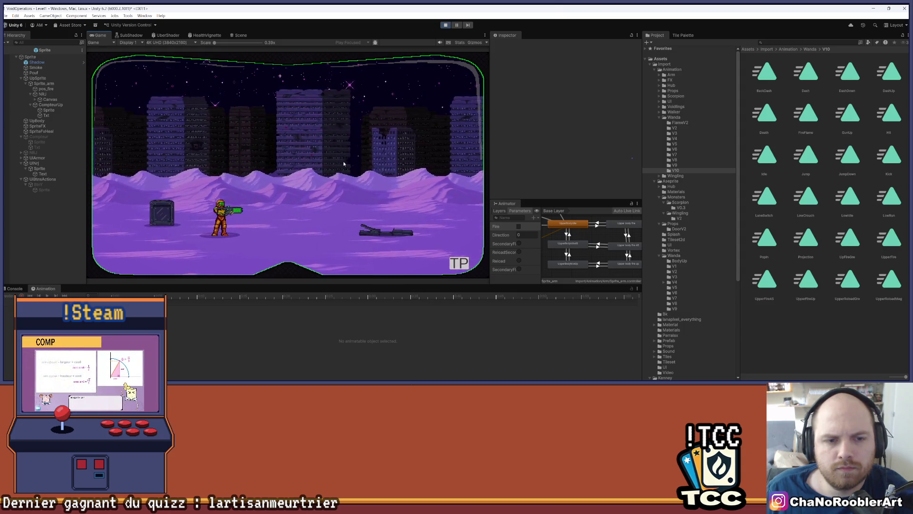
pyautogui.press('Left')
pyautogui.press('Right')
pyautogui.press('Down')
# Pick up the green weapon, shoot the approaching enemies, then stop play mode
pyautogui.press('r')
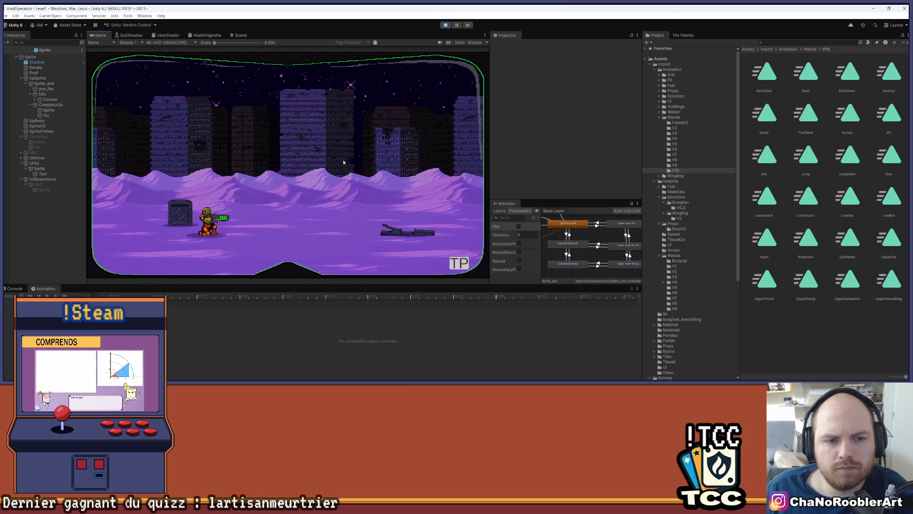
pyautogui.press('Right')
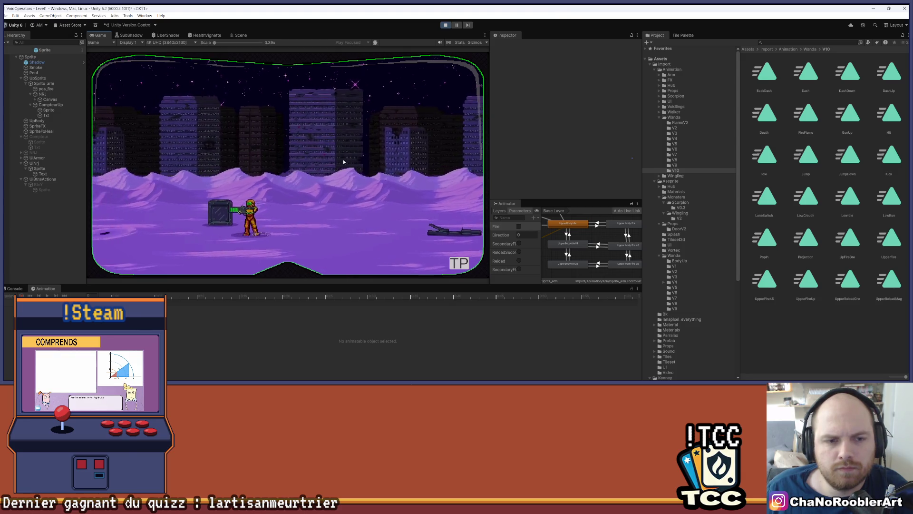
pyautogui.press('Right')
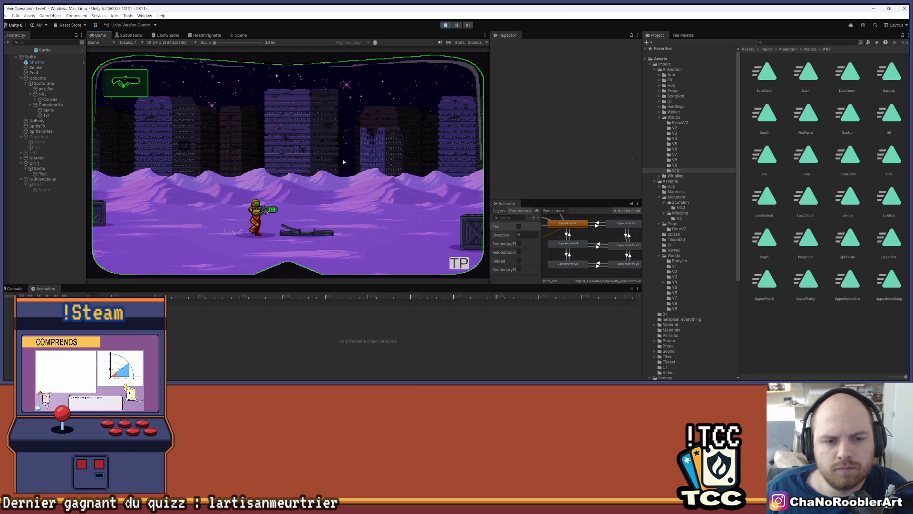
pyautogui.press('Right')
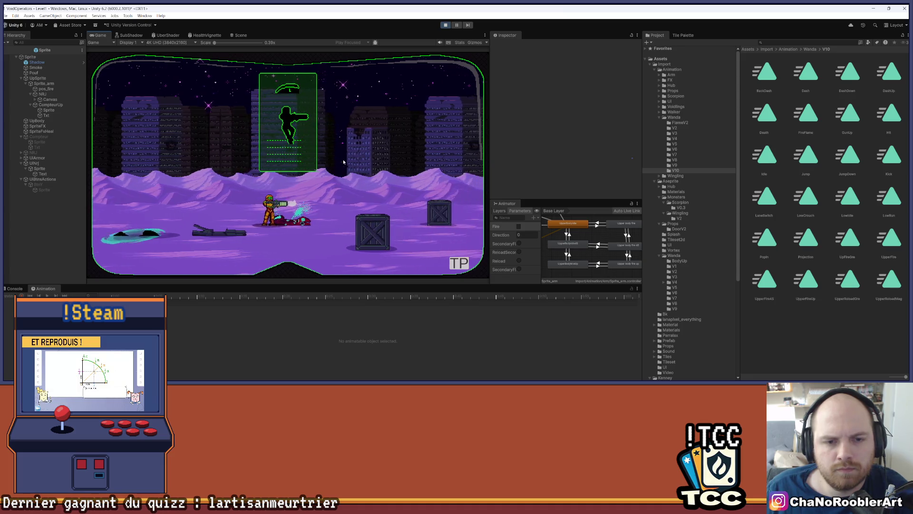
pyautogui.press('Left')
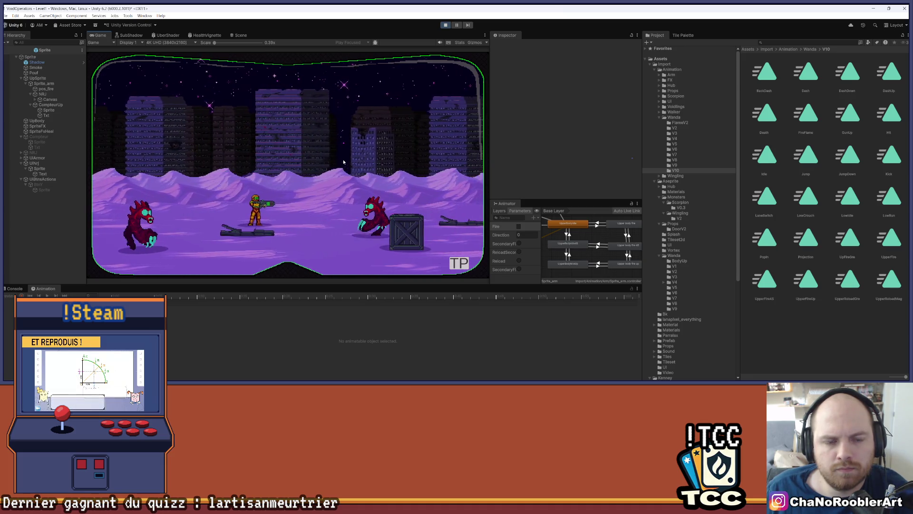
pyautogui.press('Left')
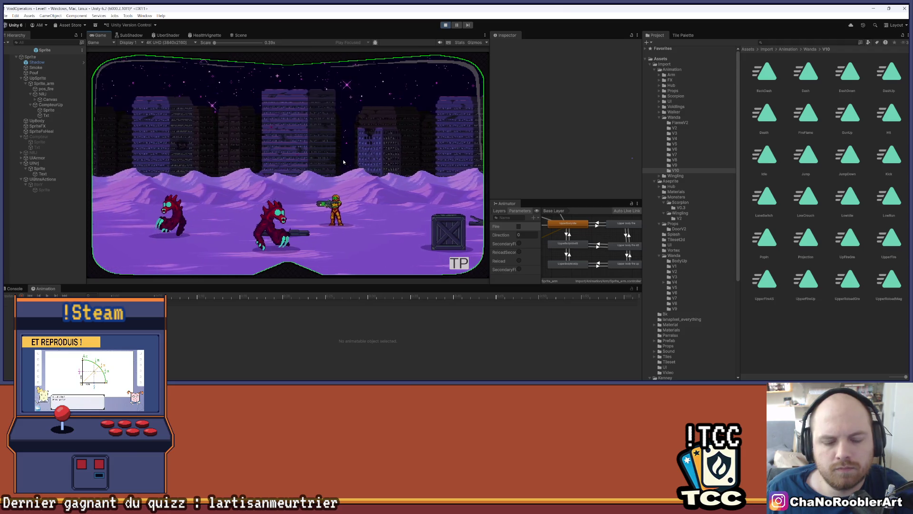
pyautogui.press('Right')
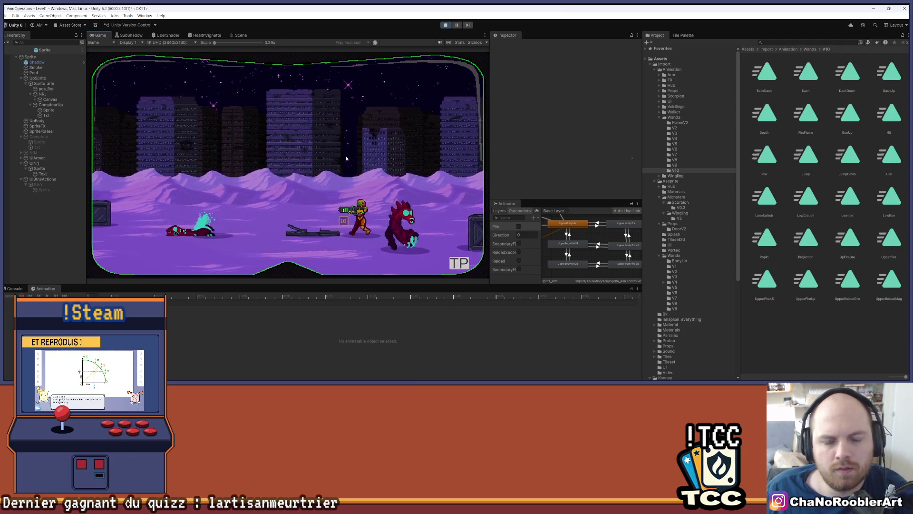
pyautogui.press('Right')
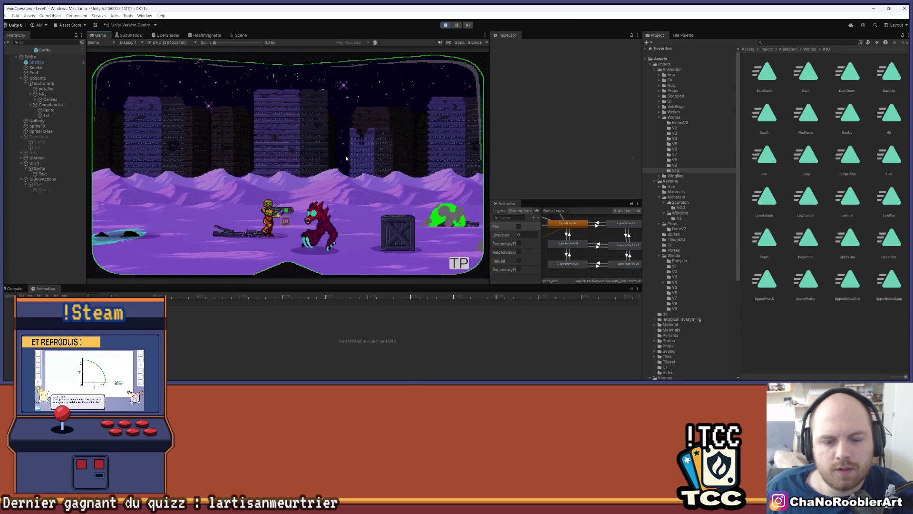
pyautogui.press('Left')
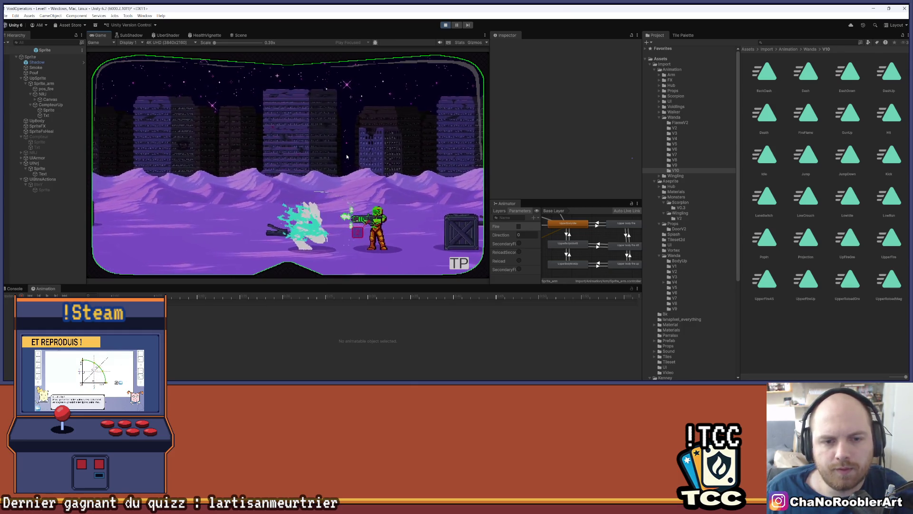
pyautogui.press('Left')
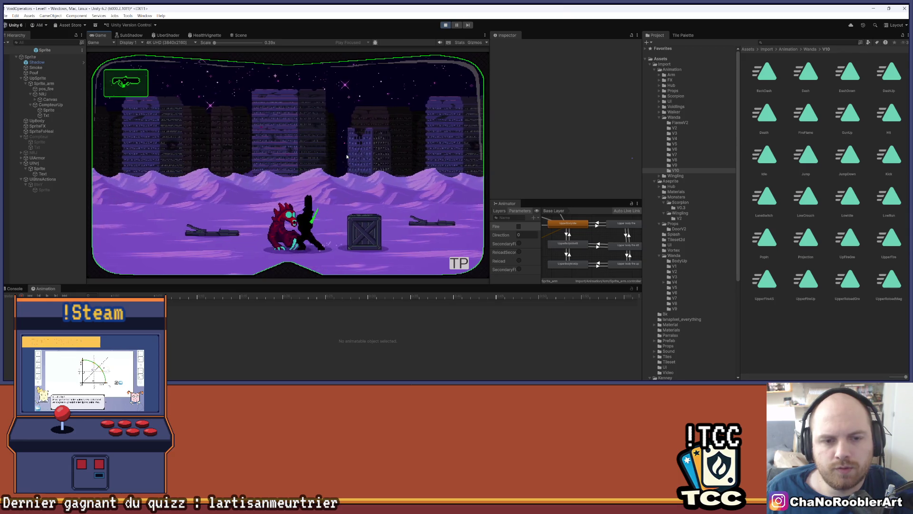
pyautogui.press('Left')
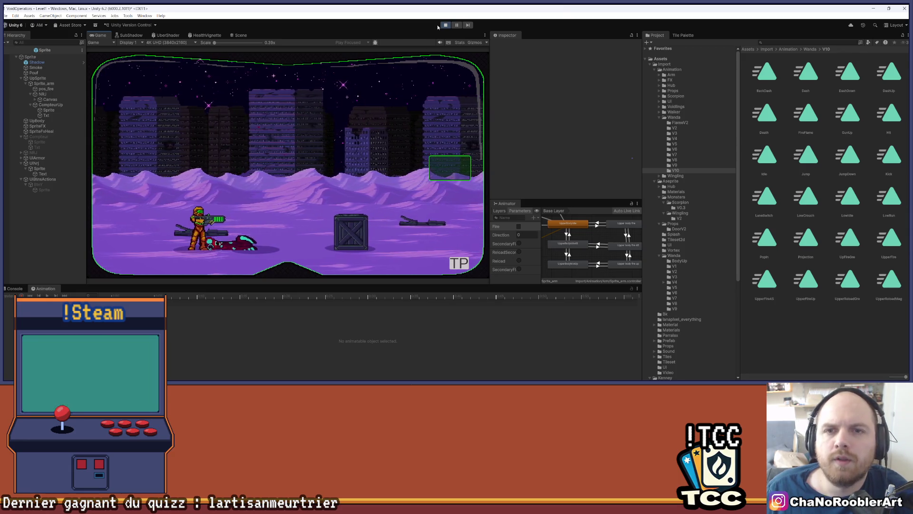
pyautogui.hotkey('ctrl', 'p')
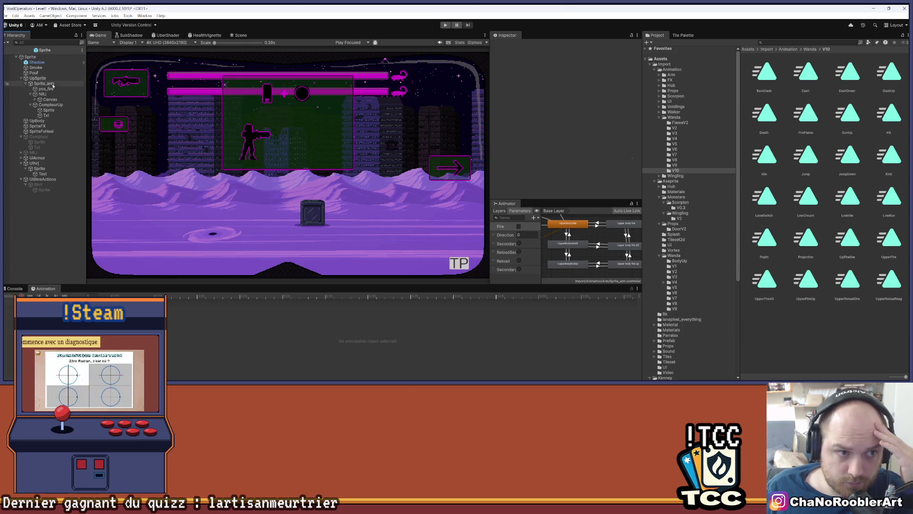
# Return to the Scene view, select Sprite_arm, and enlarge the Animation timeline panel
pyautogui.click(240, 35)
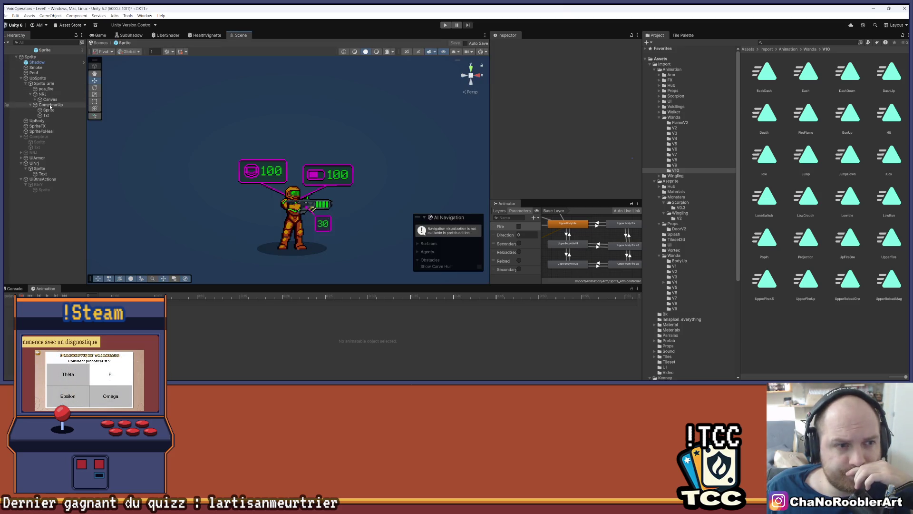
pyautogui.click(44, 84)
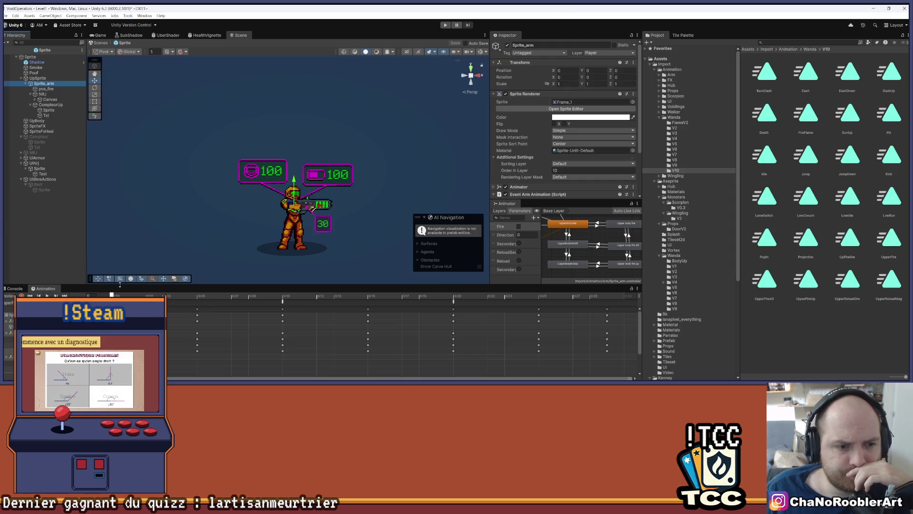
pyautogui.moveTo(67, 284); pyautogui.dragTo(61, 231)
# Load and preview the UpperBodyIdle45 clip, recentring the character in the Scene view
pyautogui.click(59, 250)
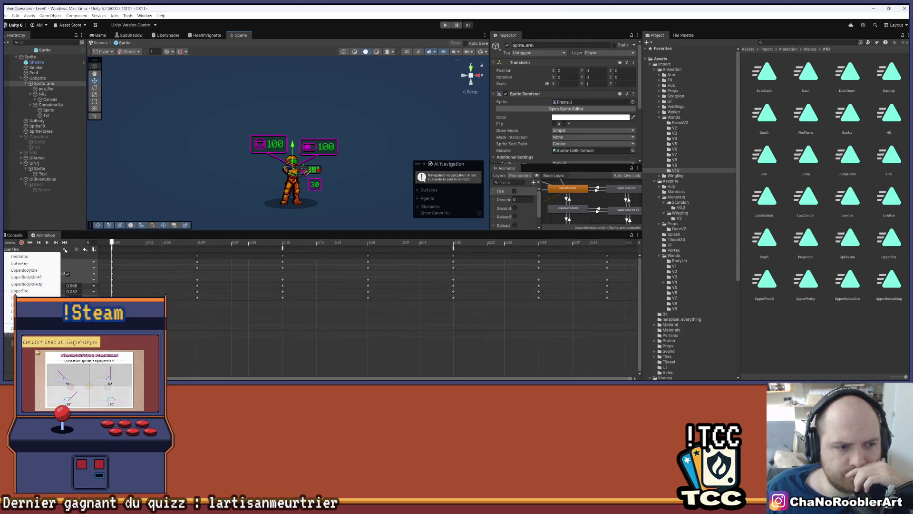
pyautogui.click(37, 278)
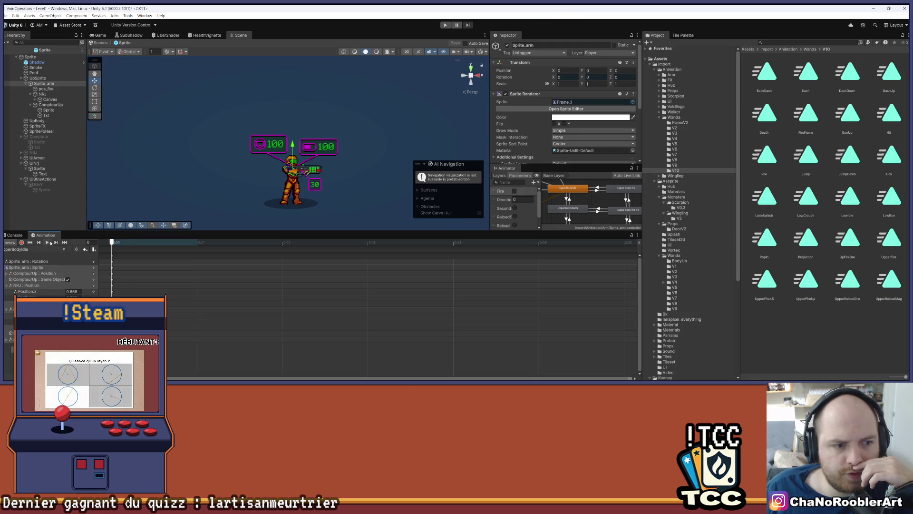
pyautogui.scroll(3, 276, 116)
pyautogui.moveTo(276, 116); pyautogui.dragTo(225, 108)
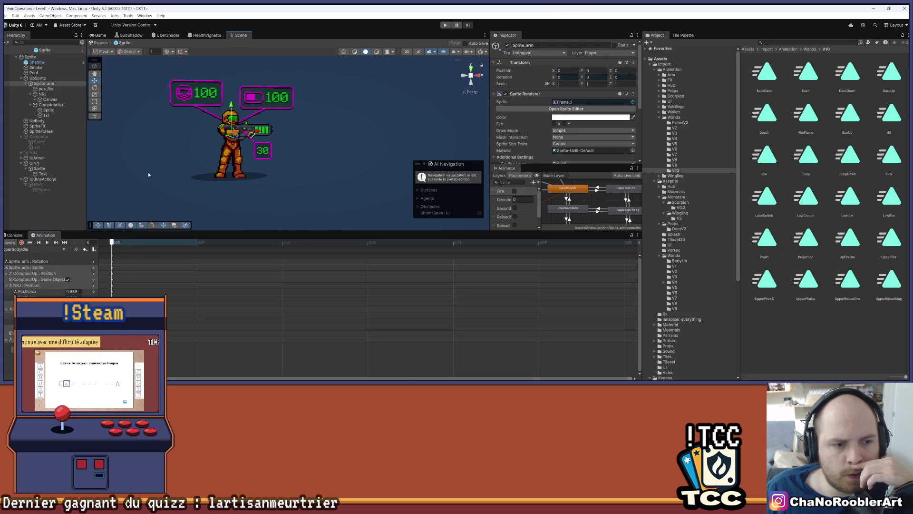
pyautogui.click(62, 249)
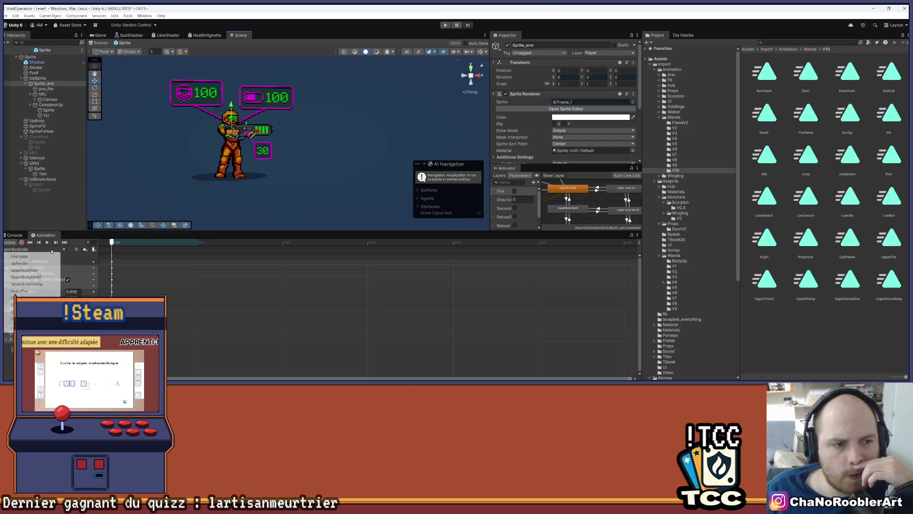
pyautogui.click(36, 277)
pyautogui.click(46, 242)
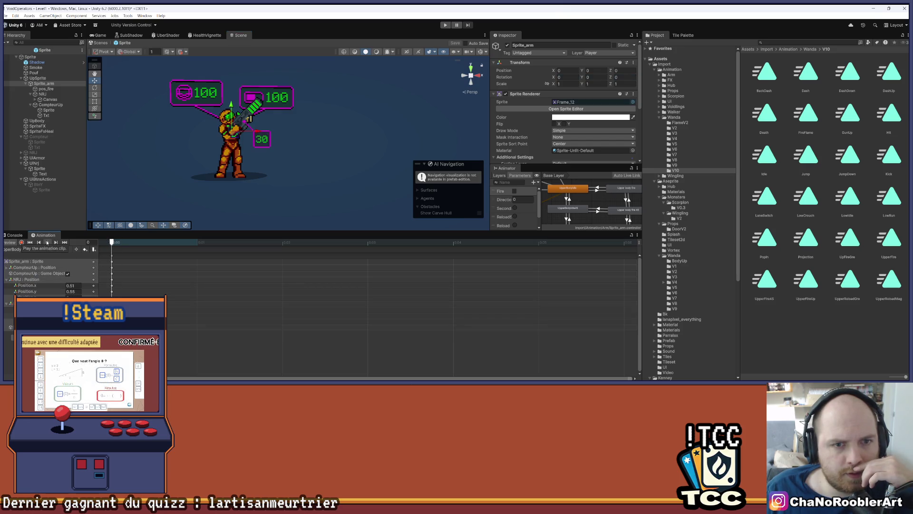
# Preview the UpperBodyIdleUp clip, then switch to the plain UpperBodyIdle clip
pyautogui.click(62, 249)
pyautogui.click(38, 282)
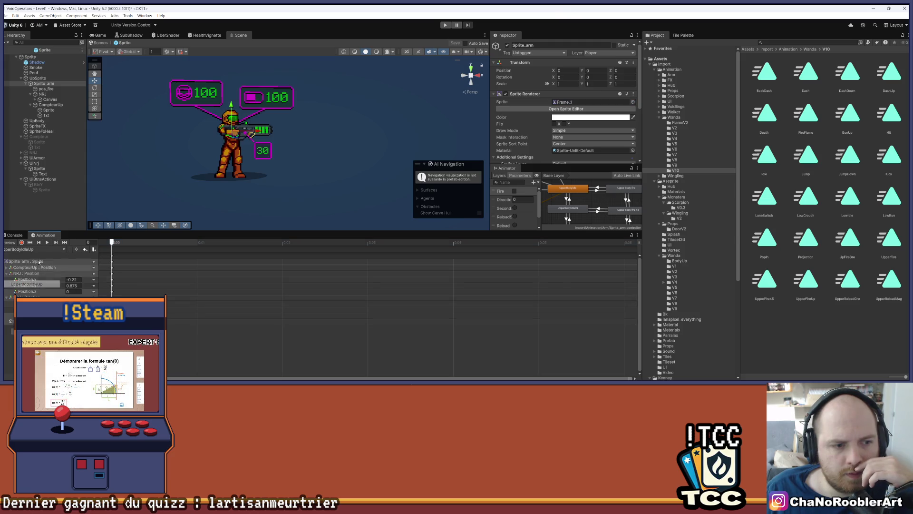
pyautogui.click(47, 243)
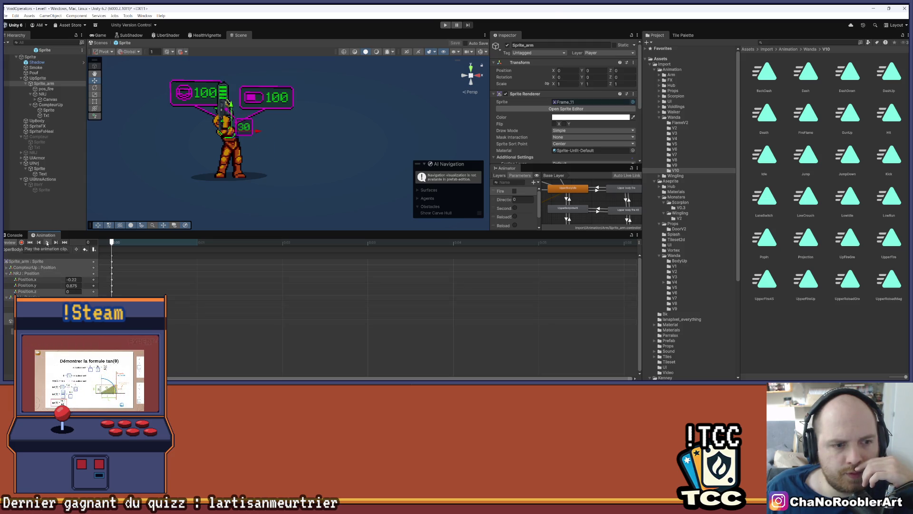
pyautogui.click(62, 249)
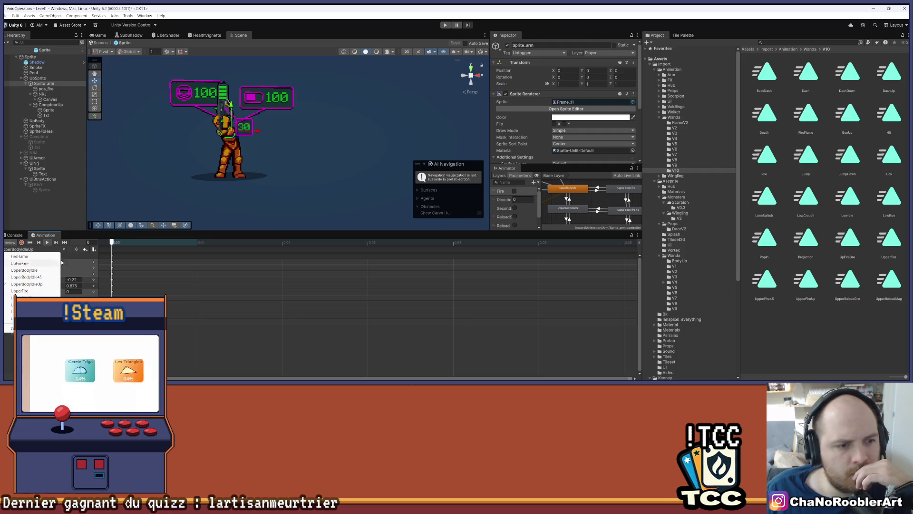
pyautogui.press('Escape')
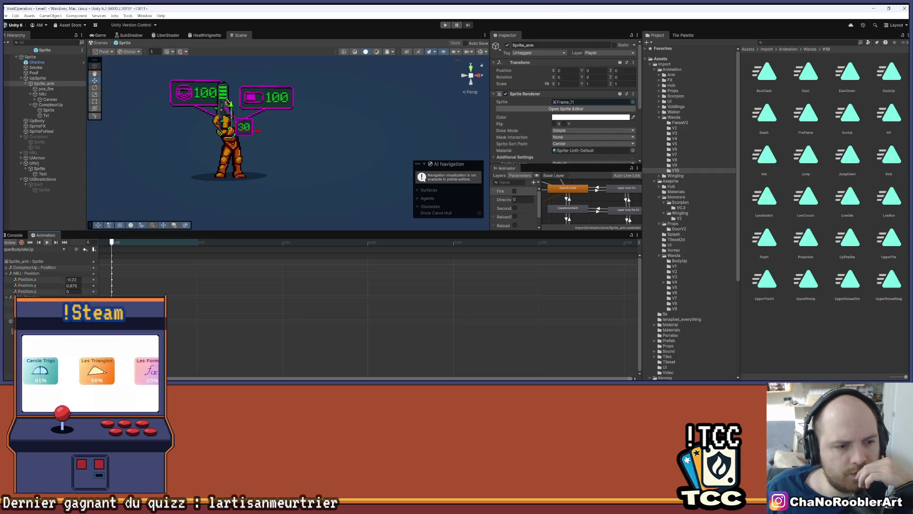
pyautogui.click(34, 250)
pyautogui.click(29, 285)
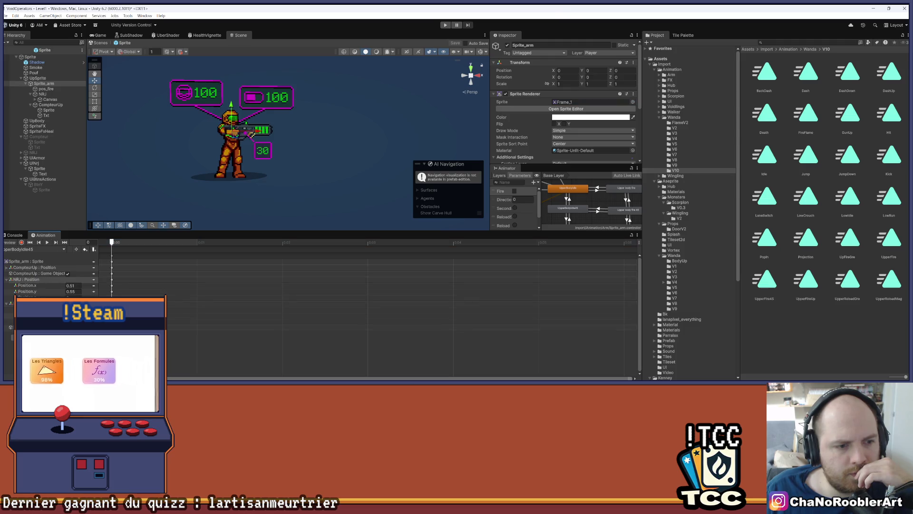
pyautogui.click(33, 250)
pyautogui.click(34, 272)
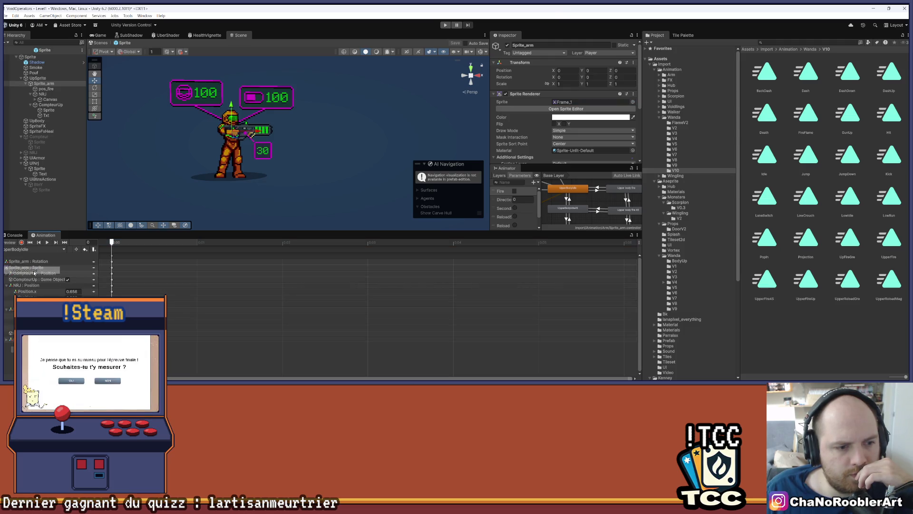
# Play the UpperReload clip, then switch to the UpperReloadMag clip
pyautogui.click(63, 249)
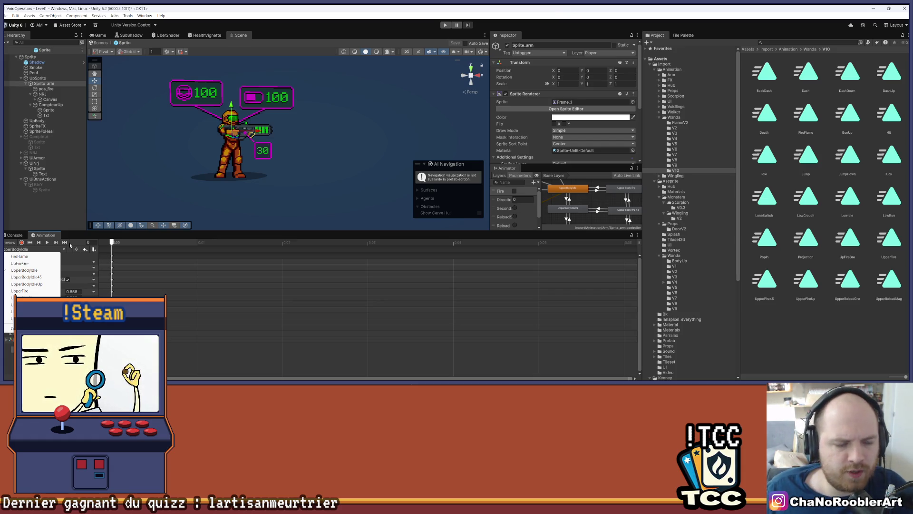
pyautogui.click(23, 311)
pyautogui.click(48, 242)
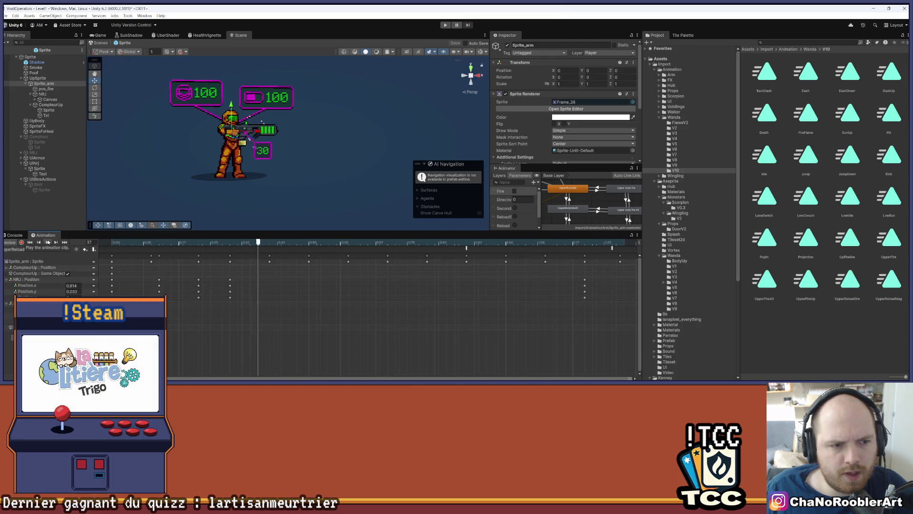
pyautogui.click(62, 250)
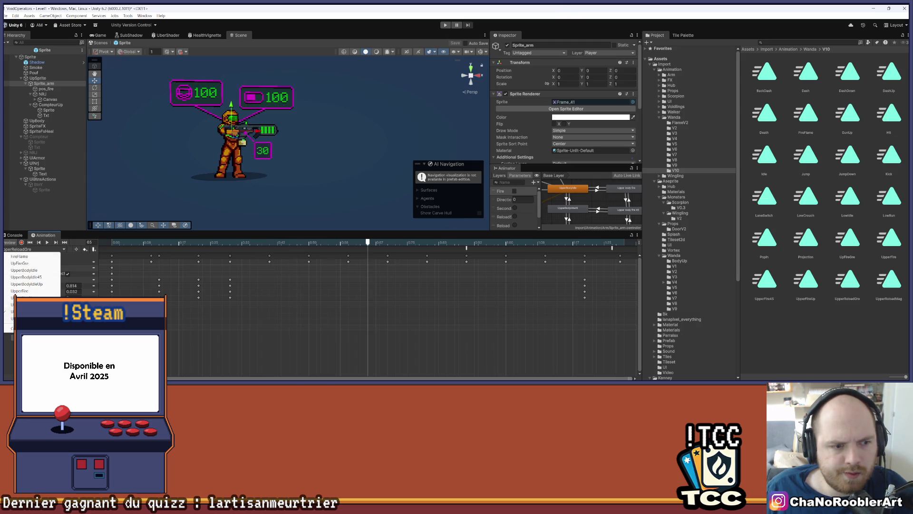
pyautogui.click(33, 318)
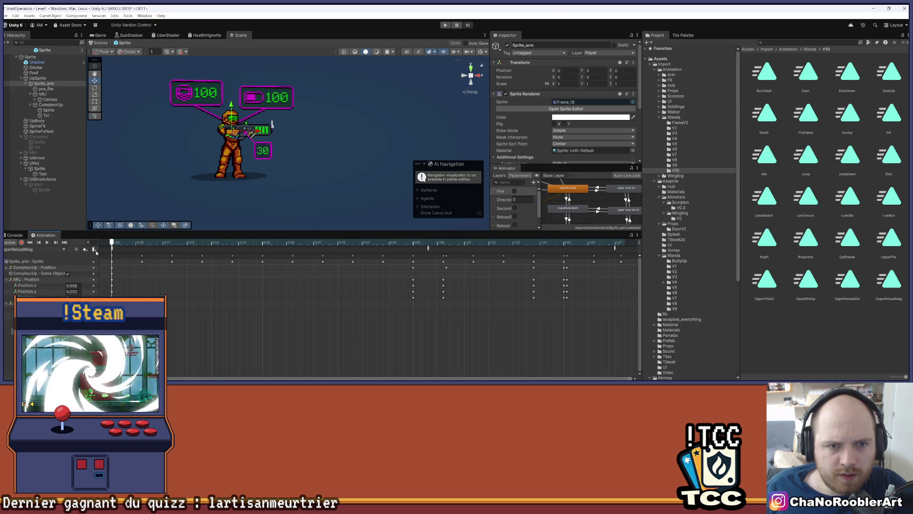
# Pan and zoom the Animator graph to inspect the Reload mag state, then reselect Sprite_arm
pyautogui.scroll(-5, 573, 199)
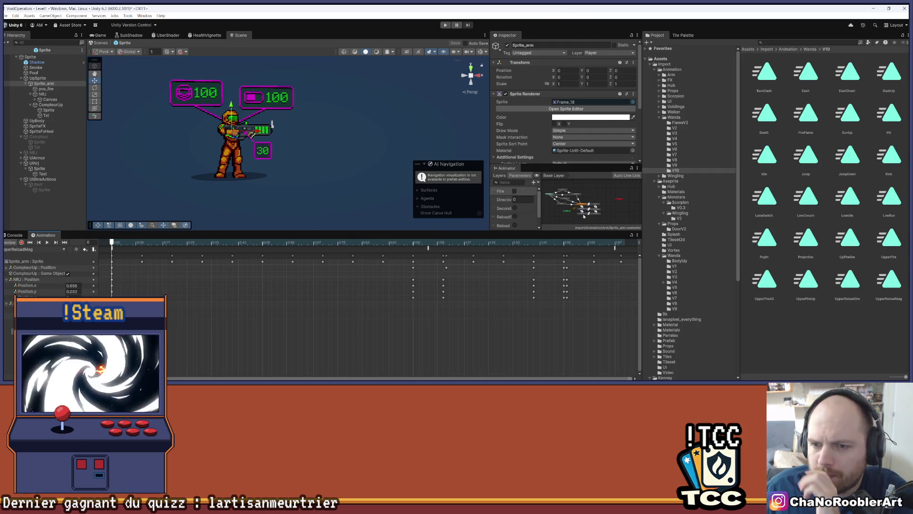
pyautogui.scroll(5, 573, 199)
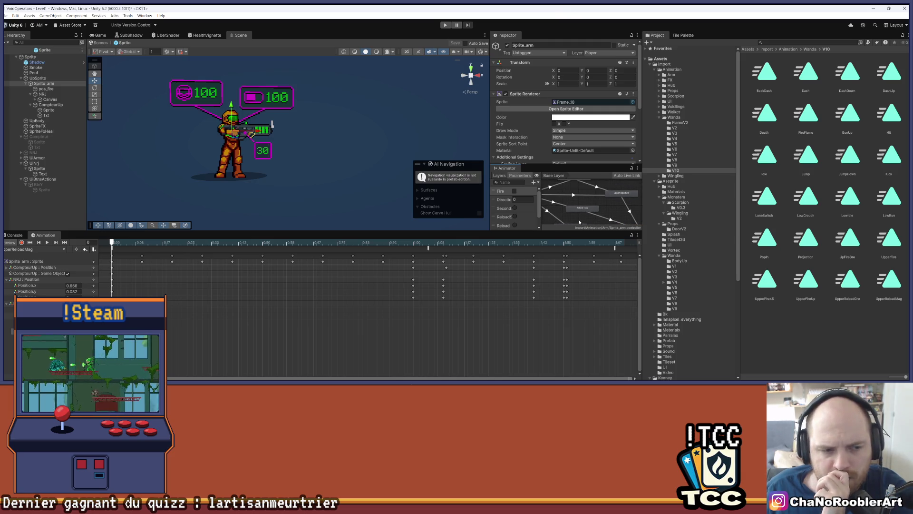
pyautogui.moveTo(586, 208); pyautogui.dragTo(587, 217)
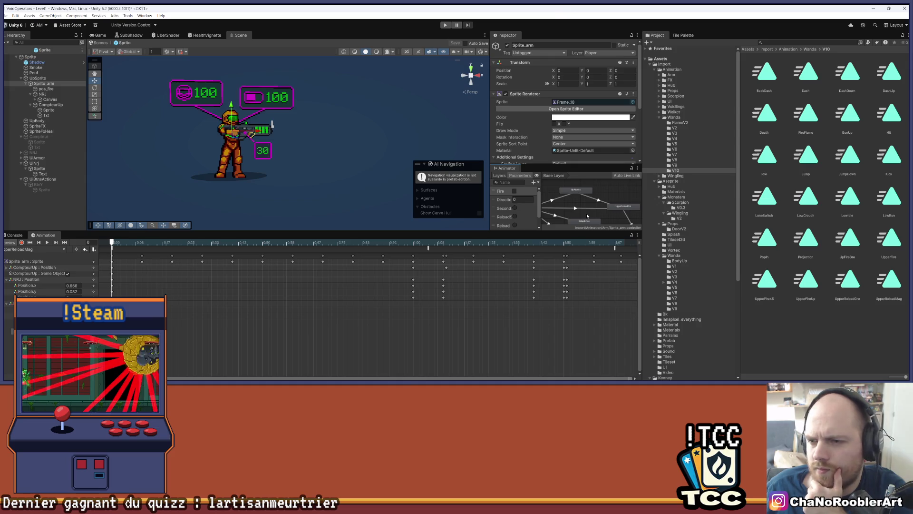
pyautogui.scroll(-5, 625, 187)
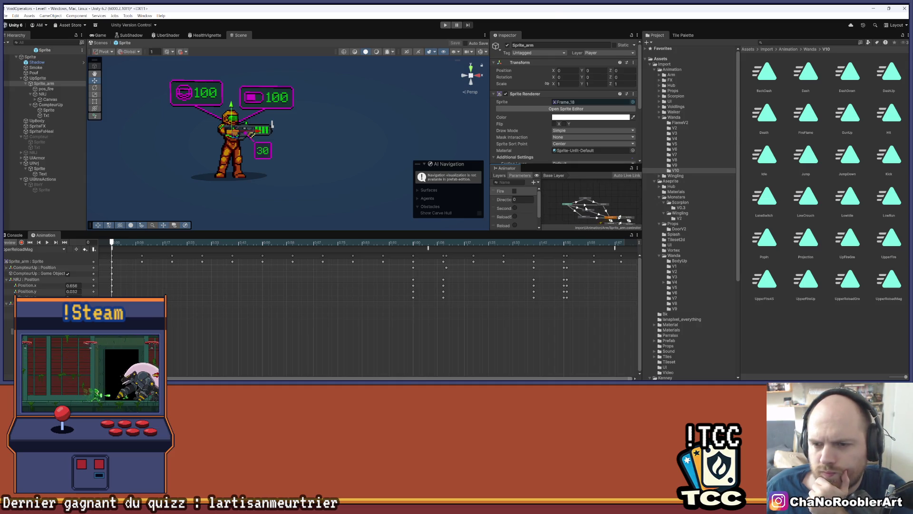
pyautogui.moveTo(606, 205)
pyautogui.mouseDown()
pyautogui.moveTo(586, 203)
pyautogui.moveTo(609, 207)
pyautogui.moveTo(600, 198)
pyautogui.moveTo(584, 213)
pyautogui.moveTo(588, 206)
pyautogui.mouseUp()
pyautogui.scroll(5, 585, 202)
pyautogui.scroll(-2, 588, 205)
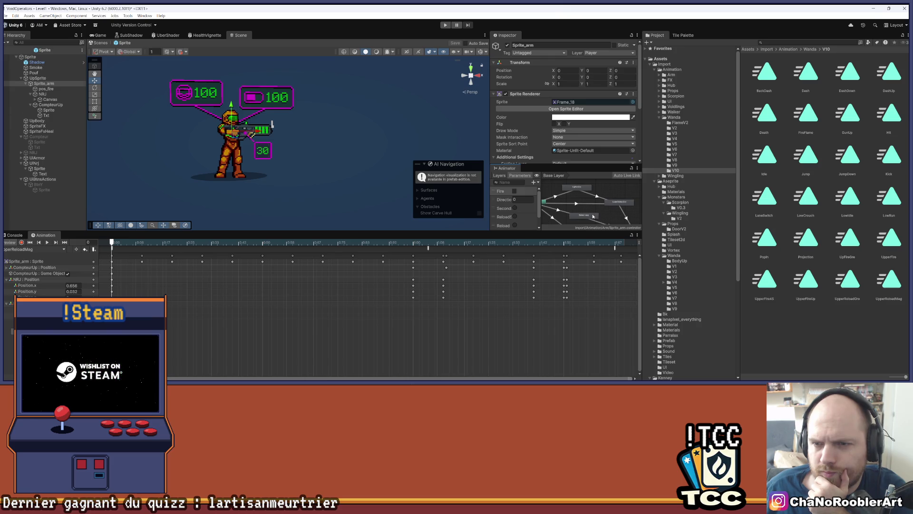
pyautogui.click(593, 216)
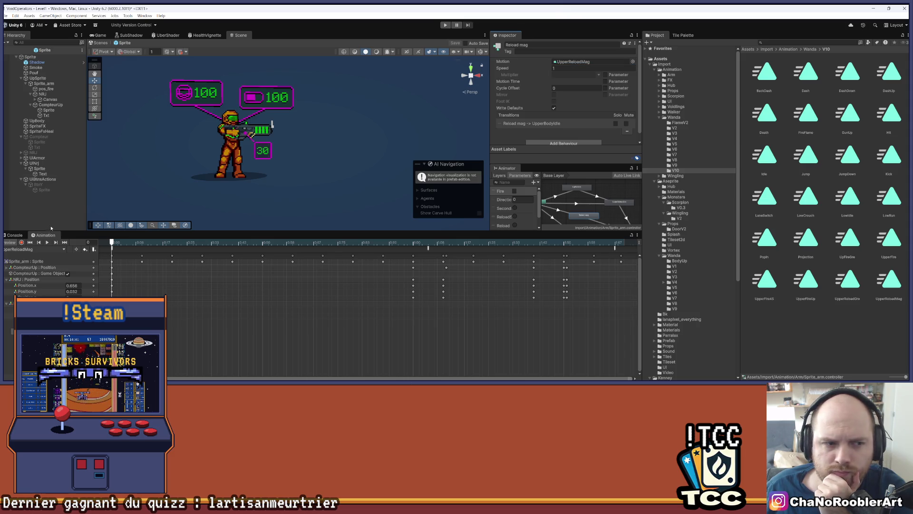
pyautogui.click(48, 209)
pyautogui.click(32, 84)
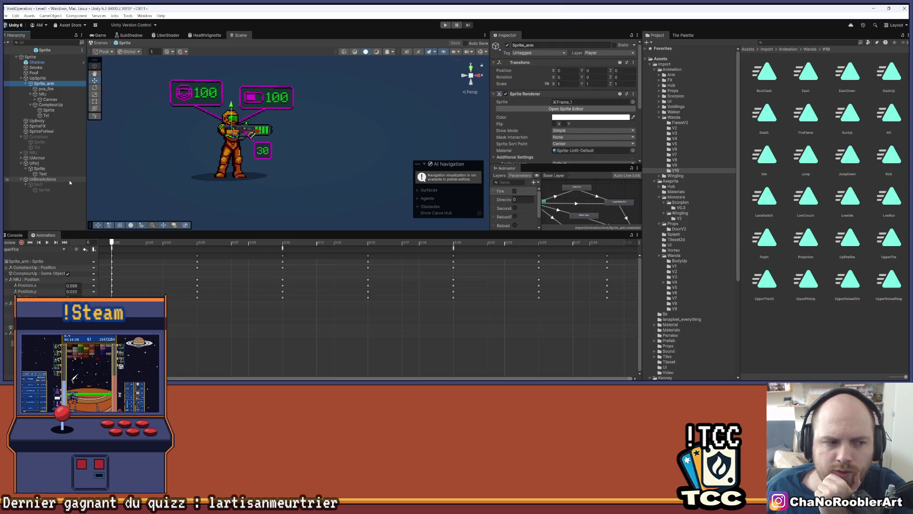
# Load and play the reload clip, then stop it and rewind to frame 0
pyautogui.click(58, 250)
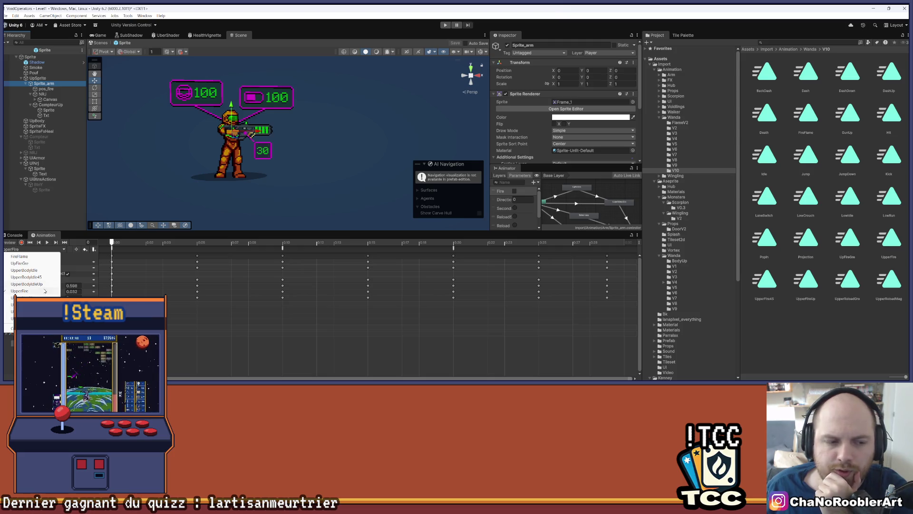
pyautogui.click(26, 312)
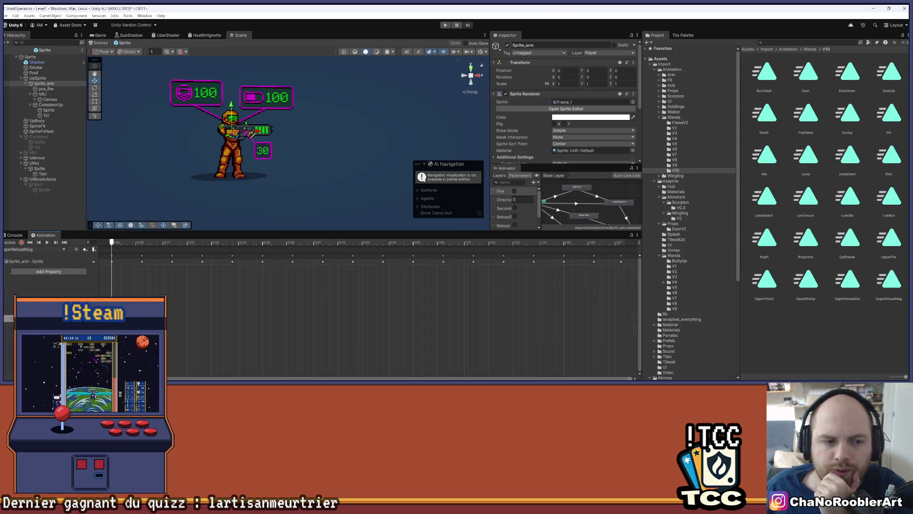
pyautogui.click(50, 241)
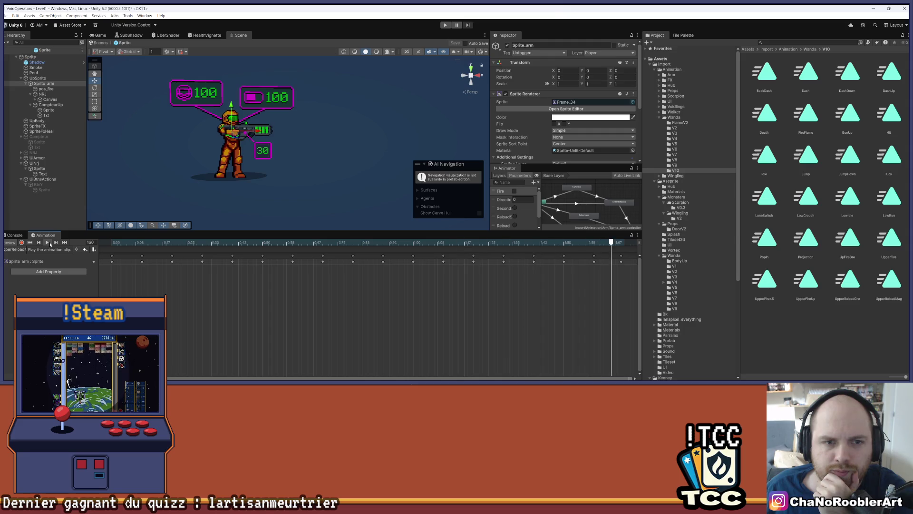
pyautogui.click(259, 242)
pyautogui.moveTo(255, 246)
pyautogui.mouseDown()
pyautogui.moveTo(147, 248)
pyautogui.moveTo(107, 260)
pyautogui.mouseUp()
# Frame the character larger, preview the reload again, and turn on keyframe recording
pyautogui.scroll(5, 215, 164)
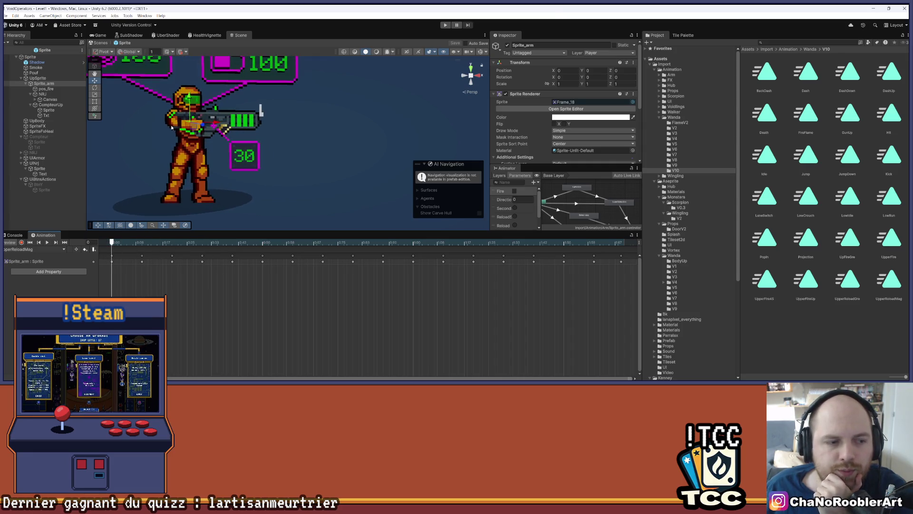
pyautogui.moveTo(190, 125); pyautogui.dragTo(263, 137)
pyautogui.scroll(3, 263, 128)
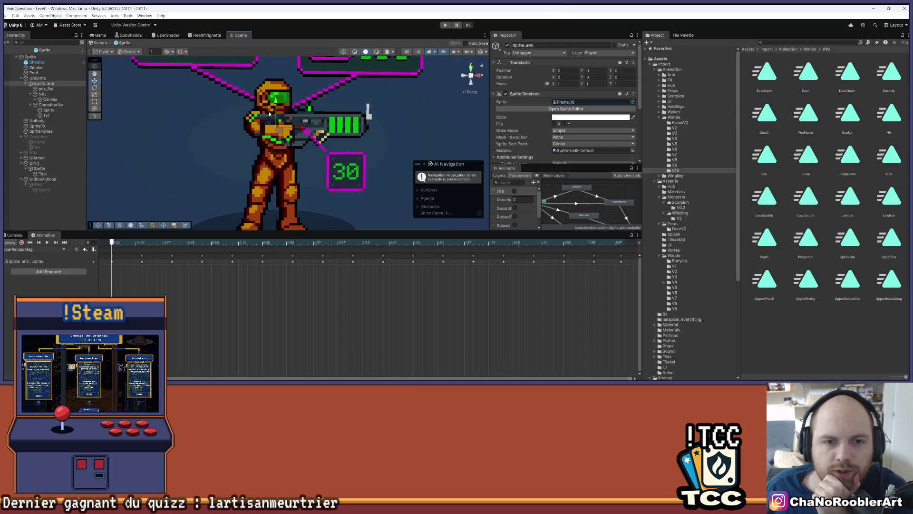
pyautogui.scroll(-2, 262, 117)
pyautogui.scroll(2, 269, 115)
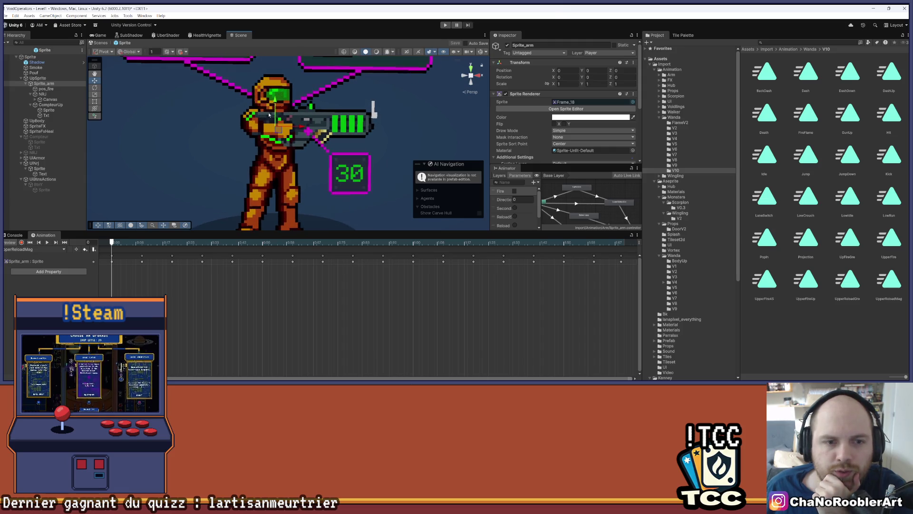
pyautogui.press('space')
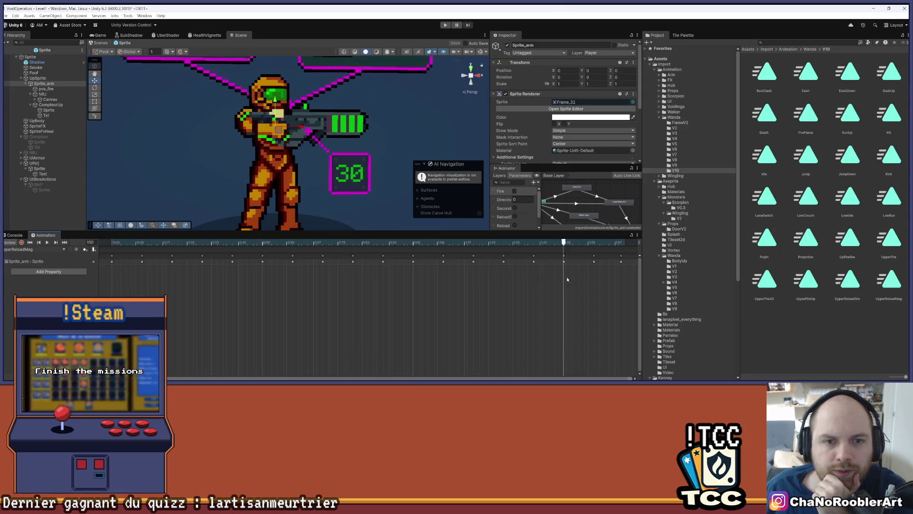
pyautogui.press('space')
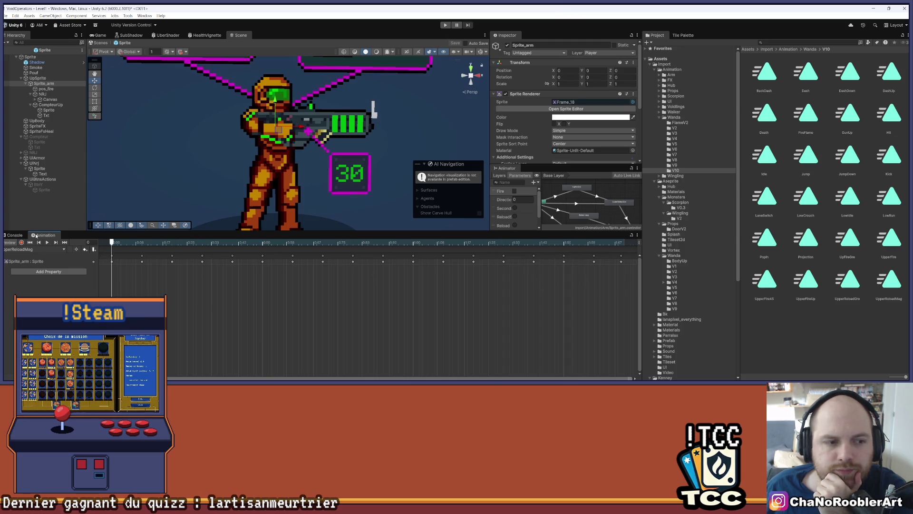
pyautogui.click(22, 242)
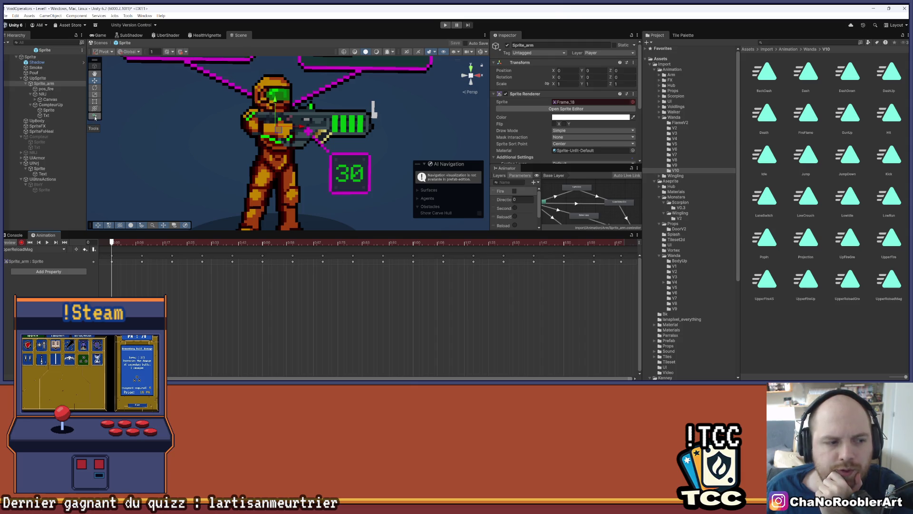
pyautogui.click(95, 81)
# Select CompteurUp, key its active state, and key its position at frames 0 and 100
pyautogui.click(349, 122)
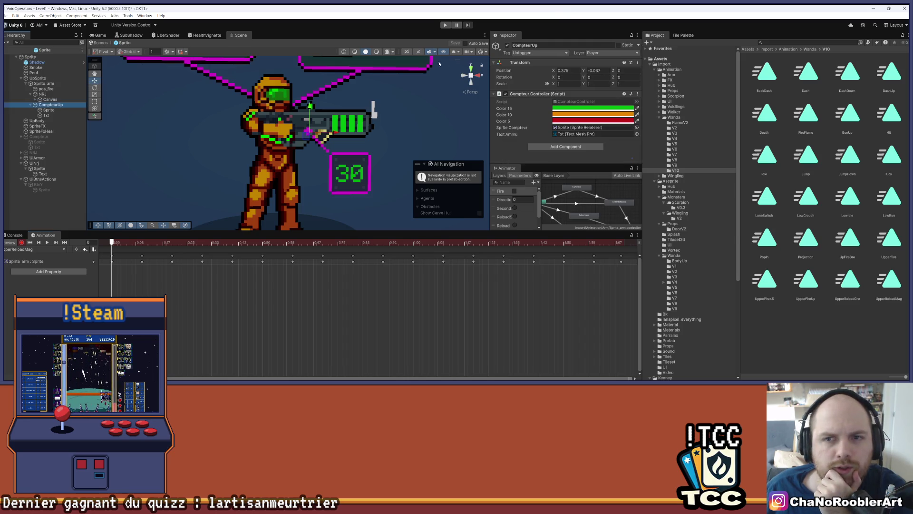
pyautogui.click(507, 45)
pyautogui.click(507, 46)
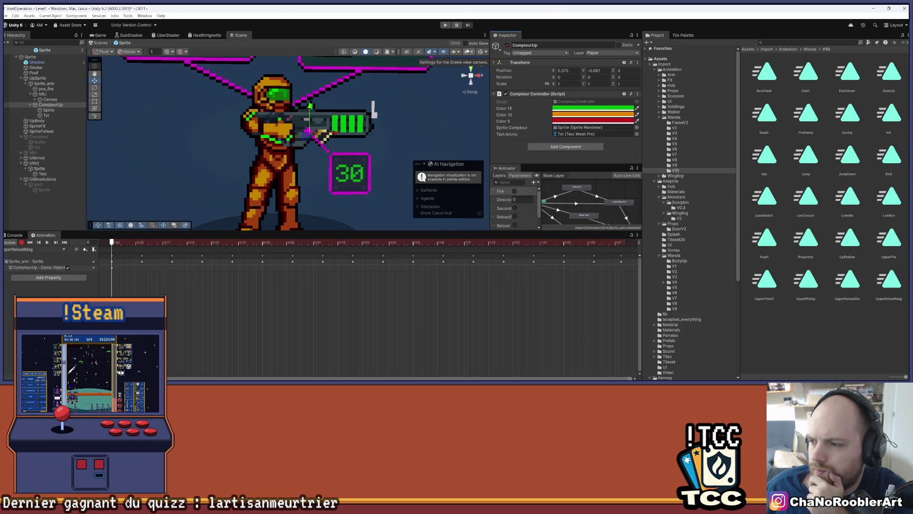
pyautogui.scroll(-2, 286, 156)
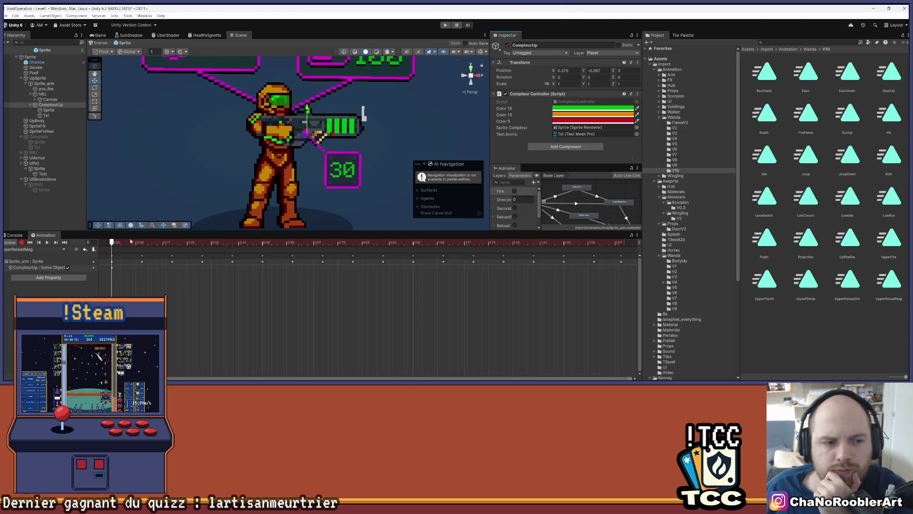
pyautogui.scroll(3, 338, 132)
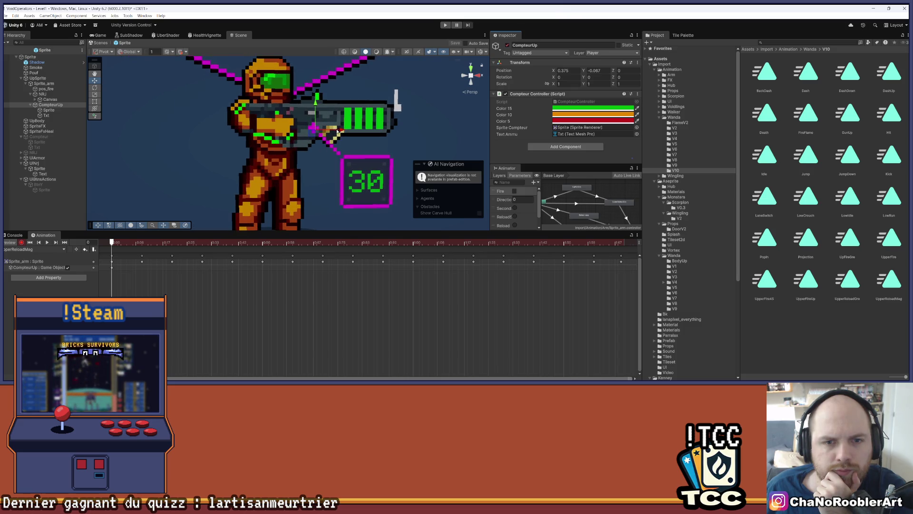
pyautogui.moveTo(337, 131); pyautogui.dragTo(338, 131)
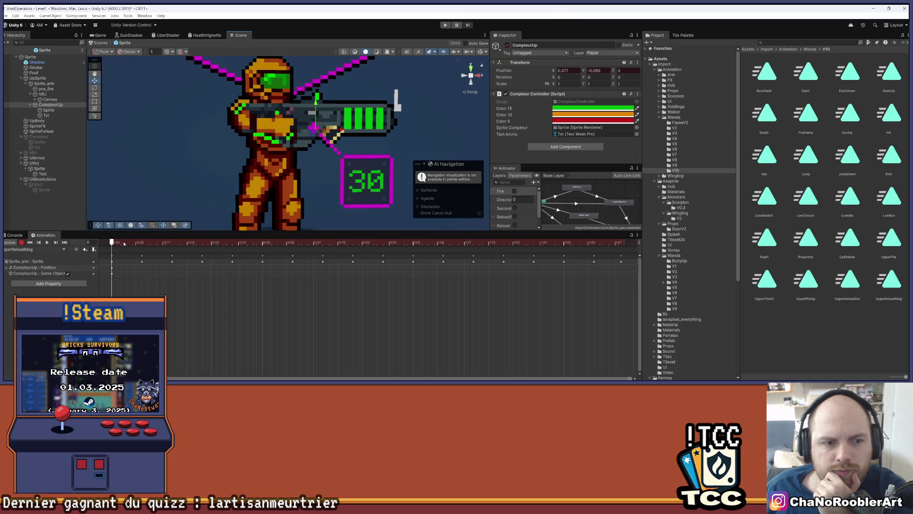
pyautogui.moveTo(112, 246); pyautogui.dragTo(413, 258)
pyautogui.moveTo(316, 102); pyautogui.dragTo(317, 94)
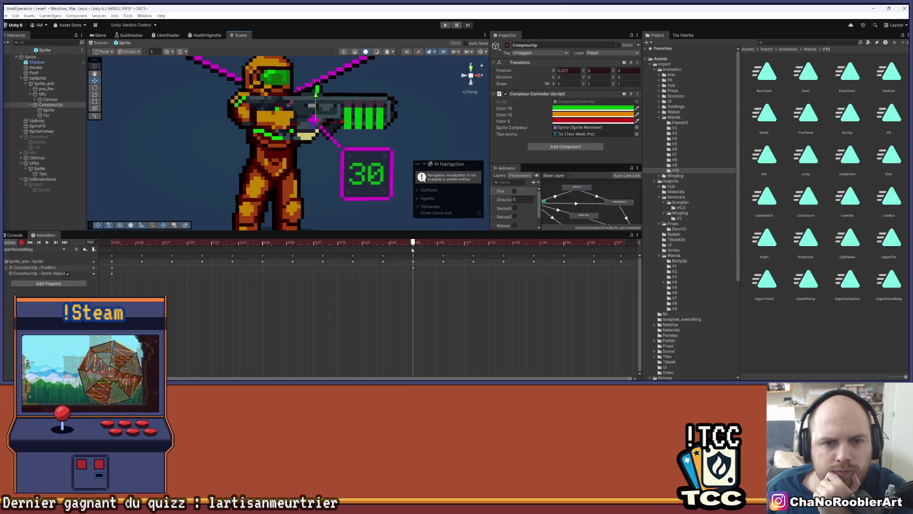
# Key CompteurUp's position at frames 110, 135 and 151 to follow the gun, then rewind to frame 0
pyautogui.moveTo(413, 248)
pyautogui.mouseDown()
pyautogui.moveTo(456, 248)
pyautogui.moveTo(417, 248)
pyautogui.moveTo(442, 249)
pyautogui.mouseUp()
pyautogui.moveTo(319, 97); pyautogui.dragTo(321, 105)
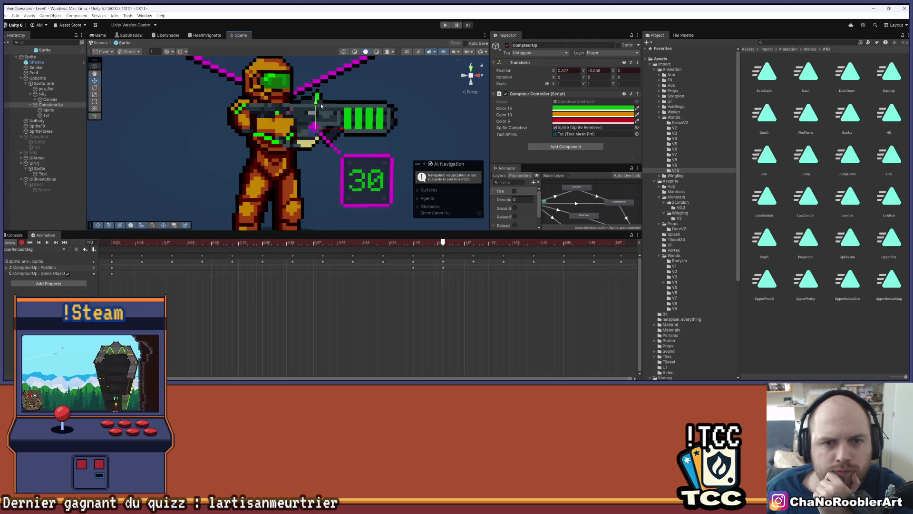
pyautogui.moveTo(444, 243); pyautogui.dragTo(534, 244)
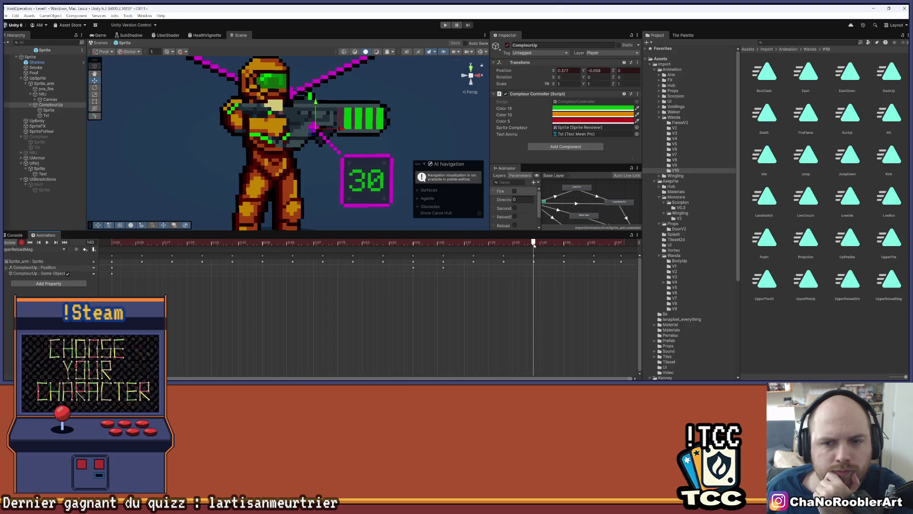
pyautogui.moveTo(333, 127); pyautogui.dragTo(332, 130)
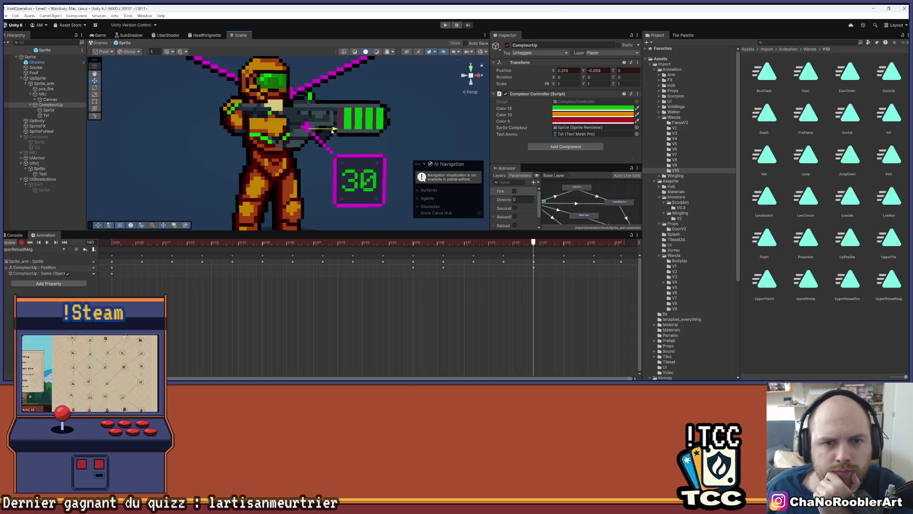
pyautogui.moveTo(533, 244); pyautogui.dragTo(568, 246)
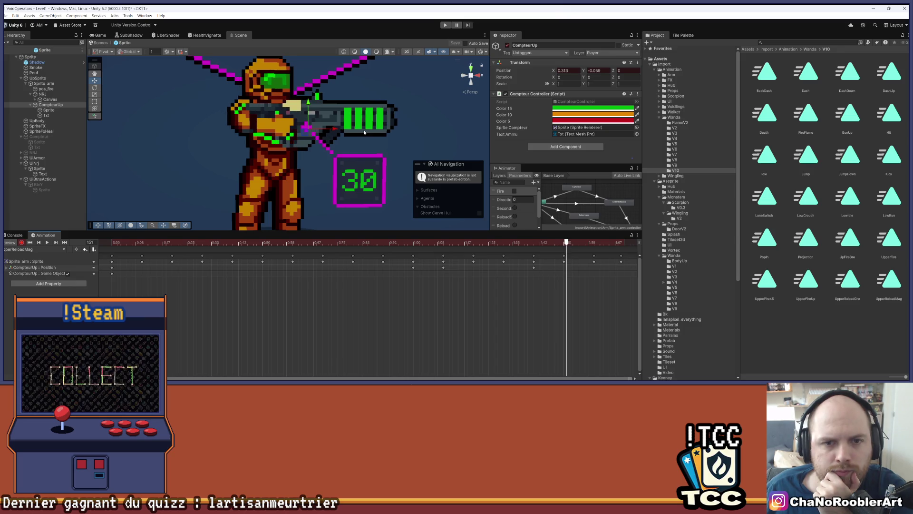
pyautogui.moveTo(339, 130); pyautogui.dragTo(346, 135)
pyautogui.moveTo(567, 244); pyautogui.dragTo(595, 247)
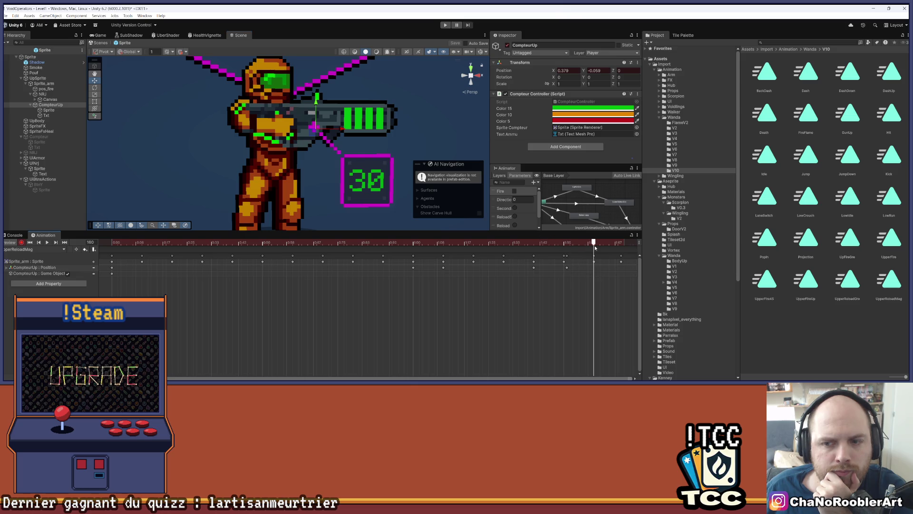
pyautogui.click(30, 242)
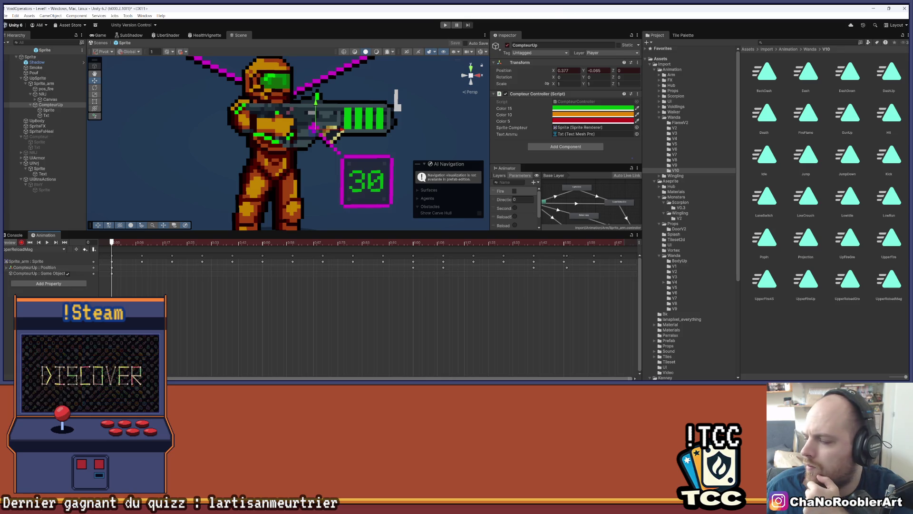
pyautogui.press('super')
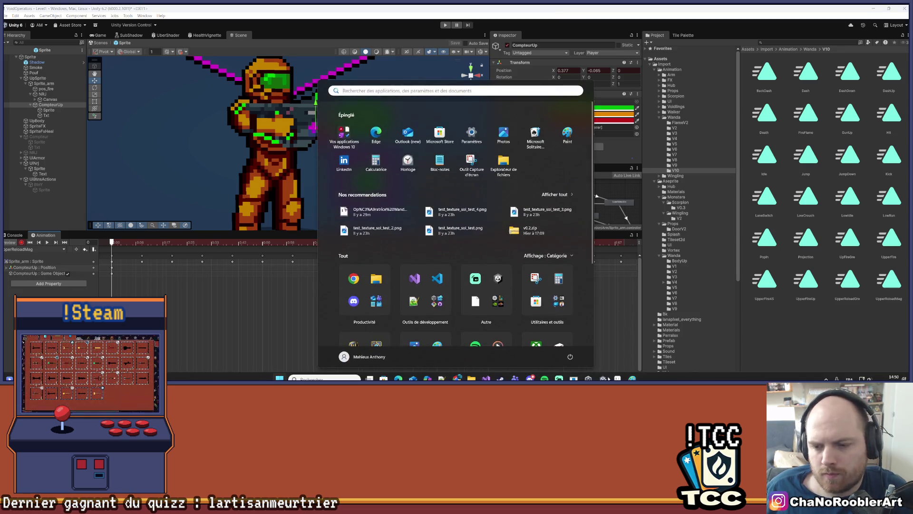
pyautogui.press('Escape')
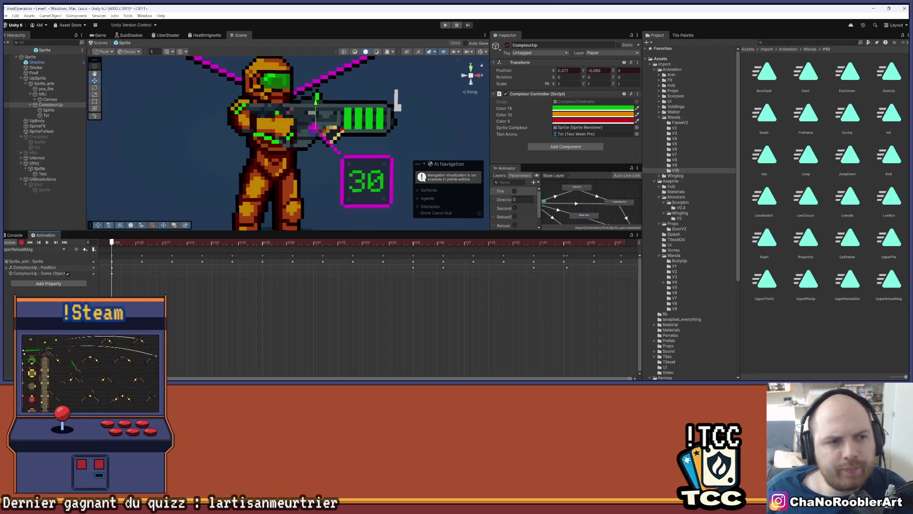
pyautogui.click(42, 94)
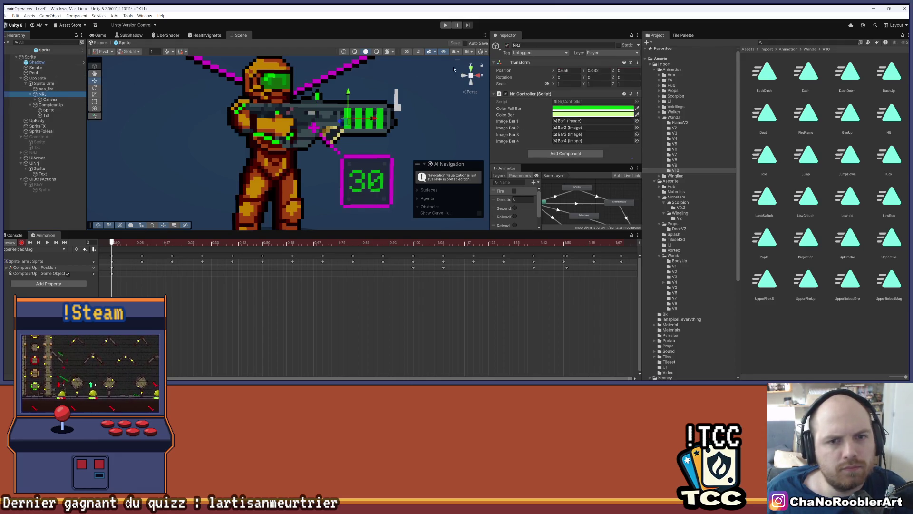
# Key the NRJ bar's active state and enter position values 0 and 0.656
pyautogui.click(507, 44)
pyautogui.click(507, 45)
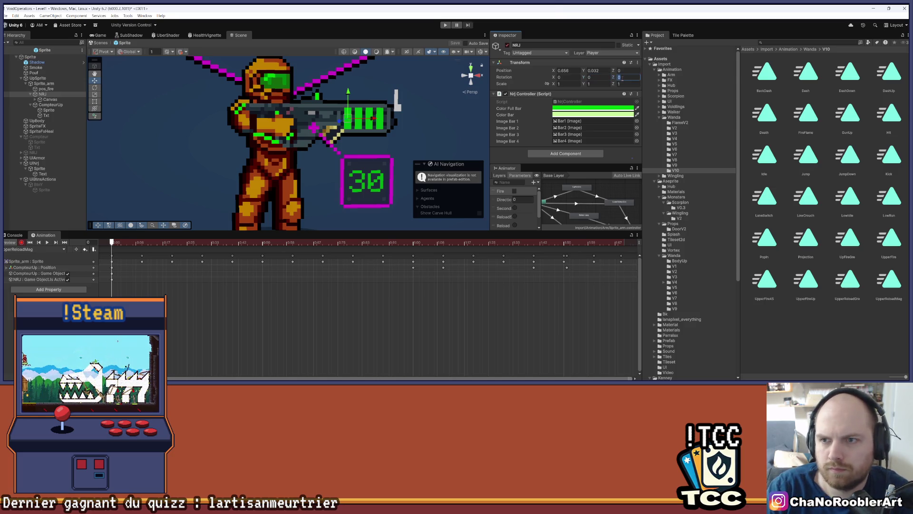
pyautogui.write('0')
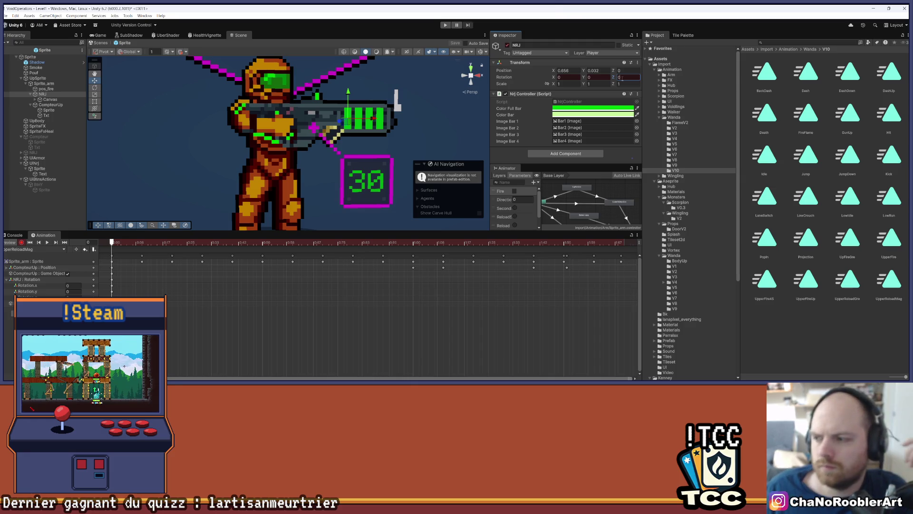
pyautogui.scroll(3, 334, 112)
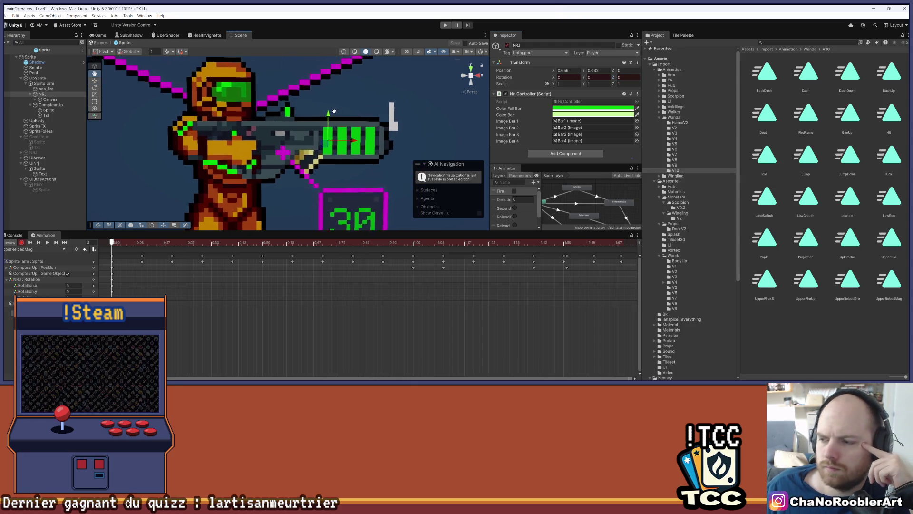
pyautogui.scroll(2, 305, 104)
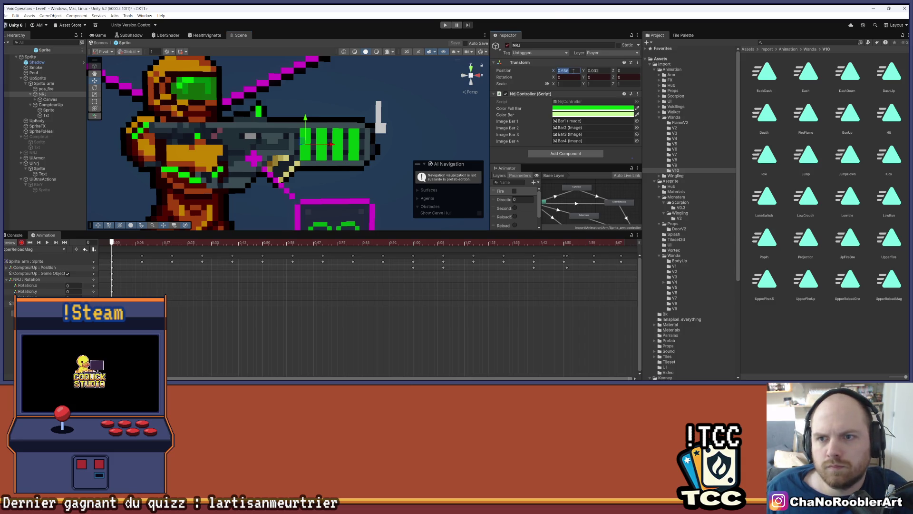
pyautogui.write('0.65')
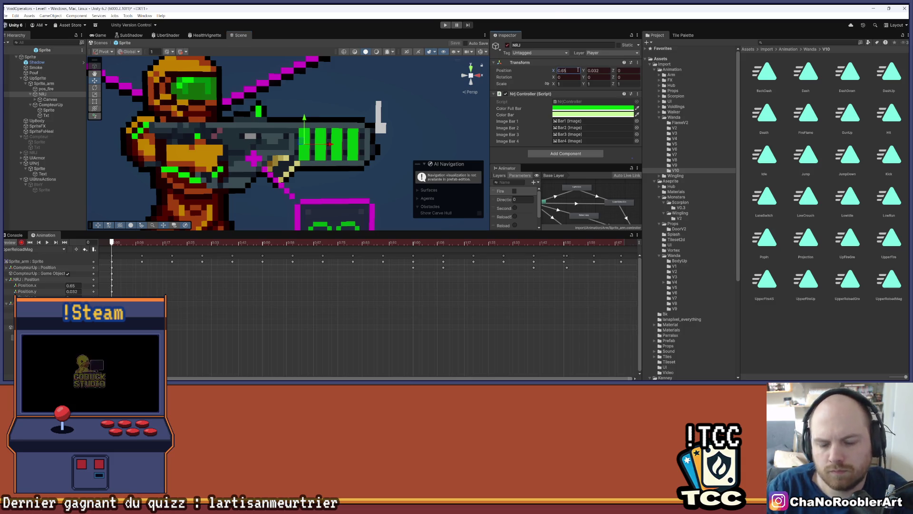
pyautogui.write('6')
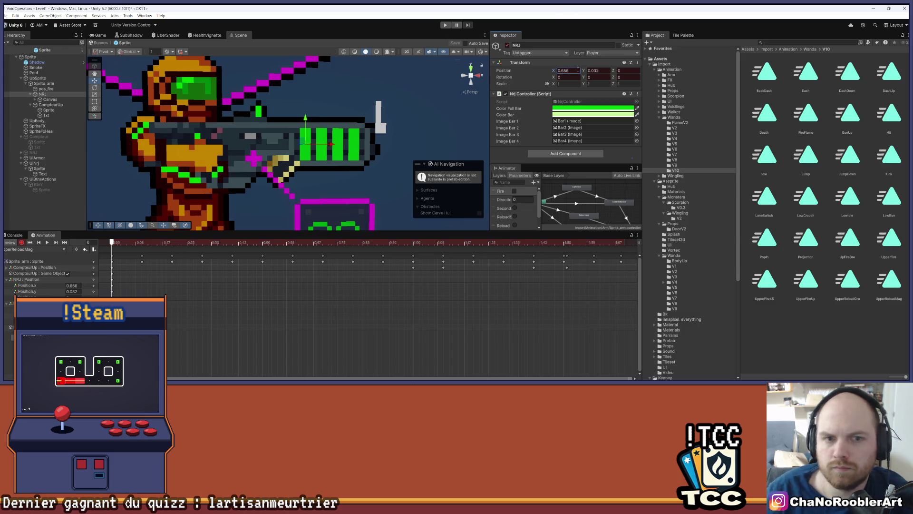
pyautogui.moveTo(113, 243)
pyautogui.mouseDown()
pyautogui.moveTo(368, 243)
pyautogui.moveTo(352, 249)
pyautogui.mouseUp()
# Key the NRJ bar's position at frames 100, 110, 140 and 151, then preview the clip's end
pyautogui.moveTo(365, 248); pyautogui.dragTo(414, 246)
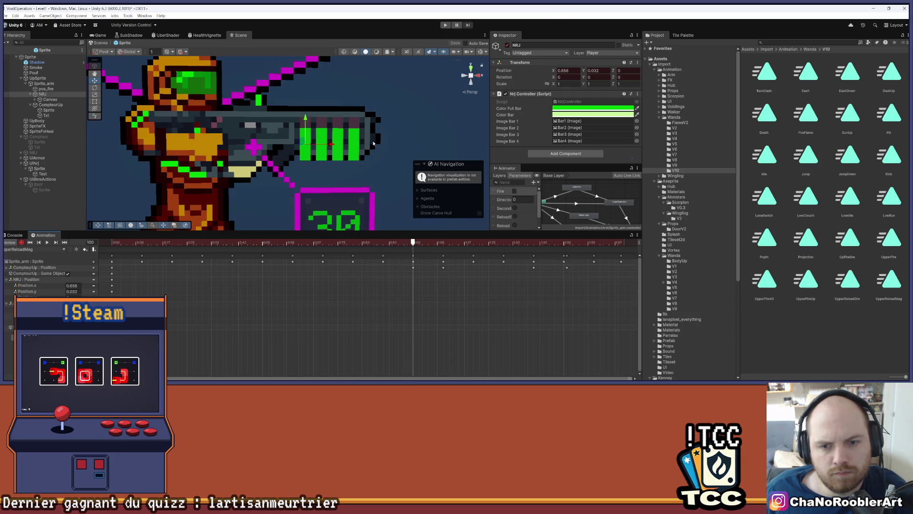
pyautogui.moveTo(311, 119); pyautogui.dragTo(311, 109)
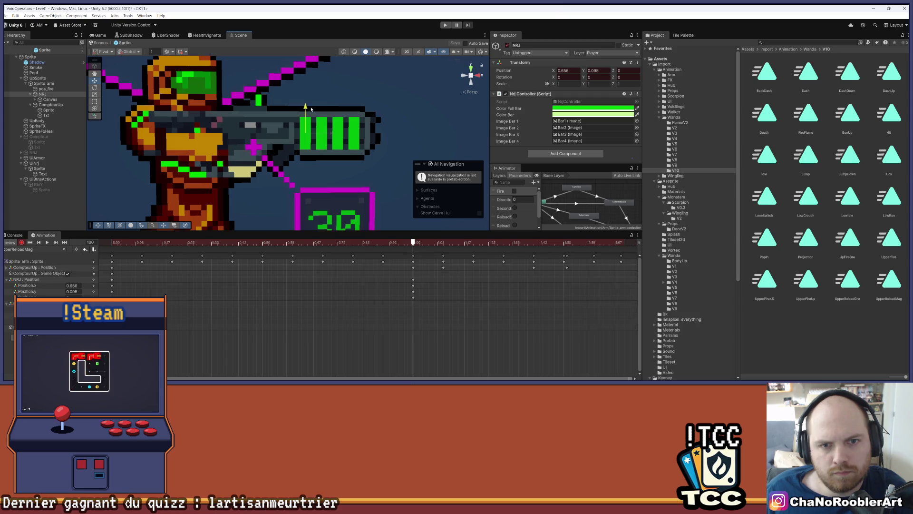
pyautogui.moveTo(407, 246); pyautogui.dragTo(442, 244)
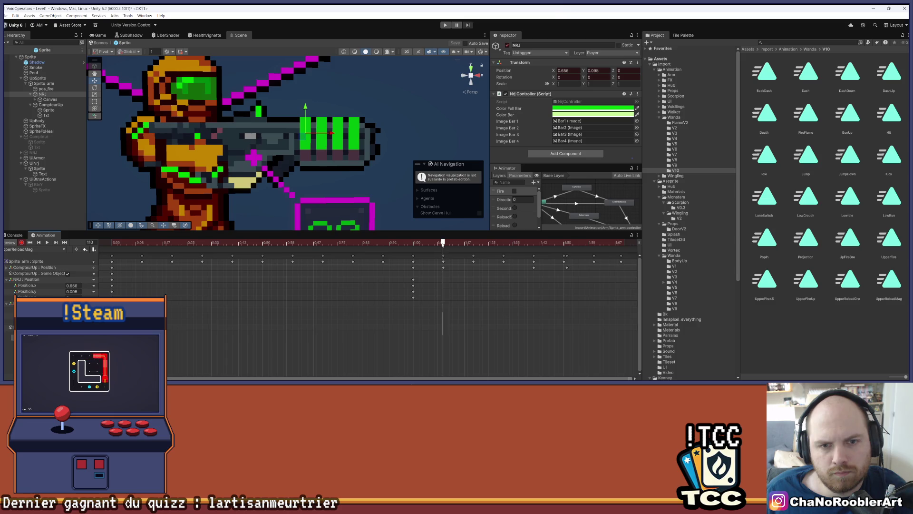
pyautogui.moveTo(307, 113); pyautogui.dragTo(312, 121)
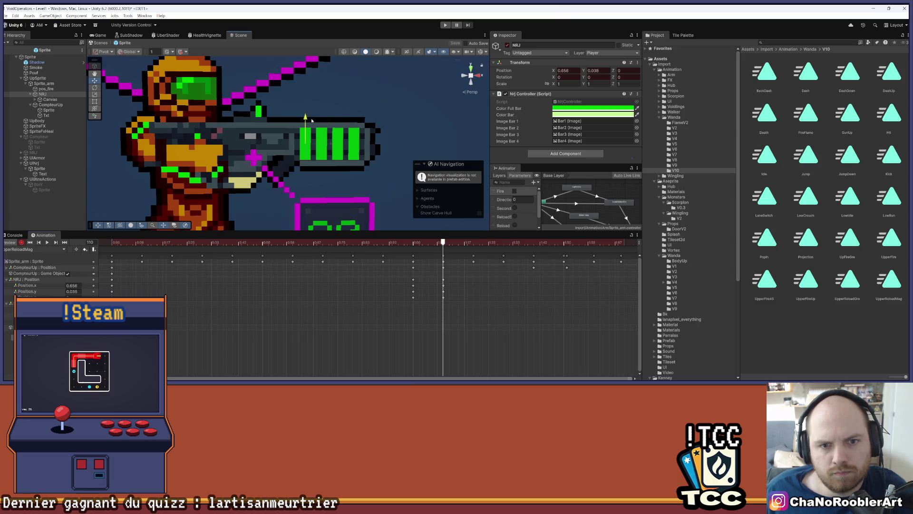
pyautogui.moveTo(438, 248); pyautogui.dragTo(535, 245)
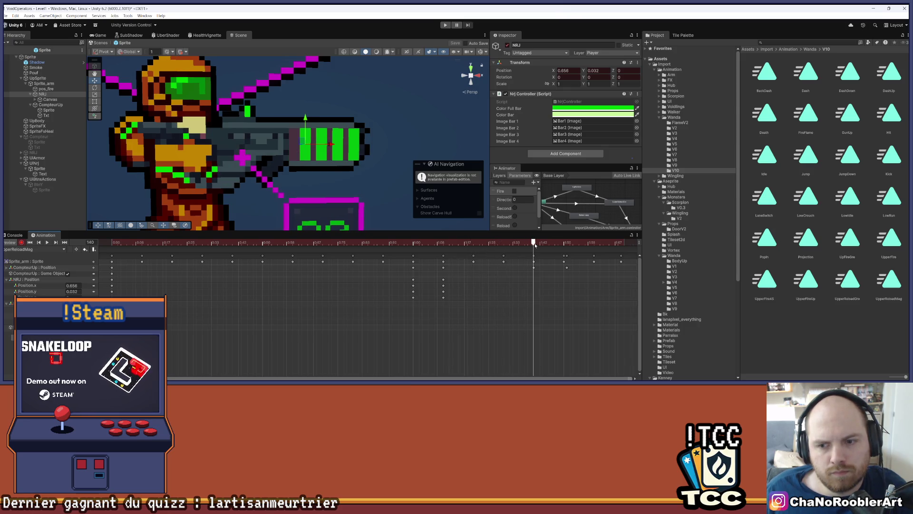
pyautogui.moveTo(332, 145); pyautogui.dragTo(321, 143)
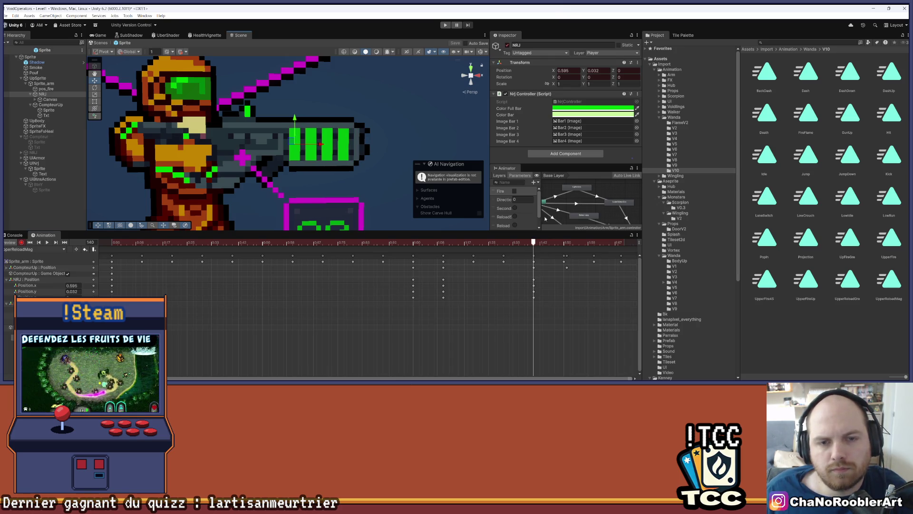
pyautogui.moveTo(537, 243); pyautogui.dragTo(566, 245)
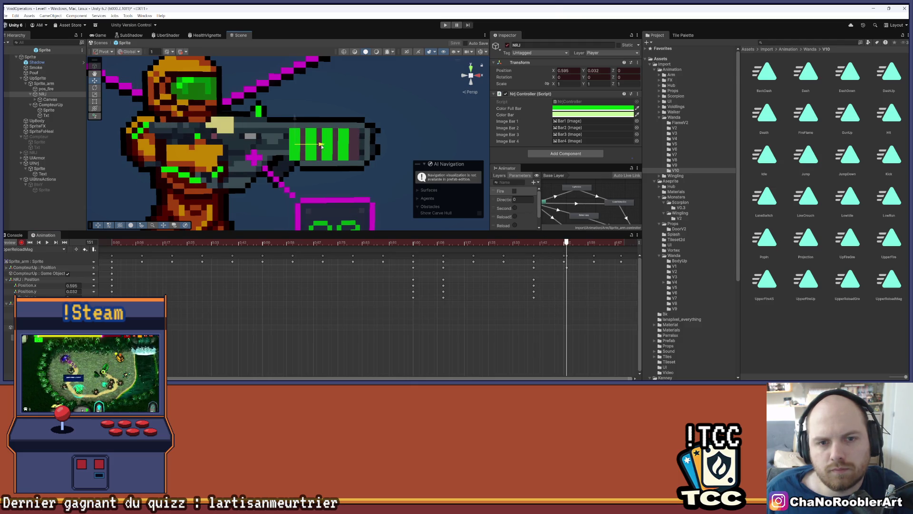
pyautogui.moveTo(322, 145); pyautogui.dragTo(334, 148)
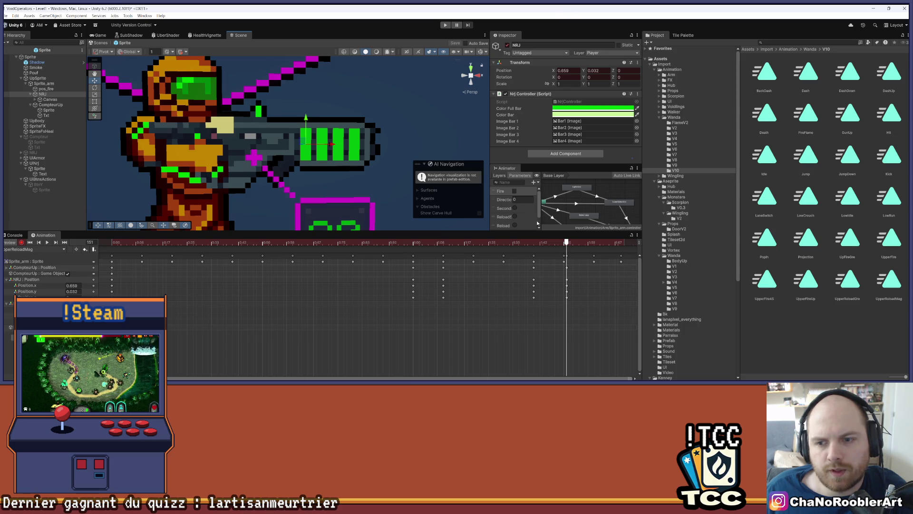
pyautogui.moveTo(566, 243); pyautogui.dragTo(622, 252)
pyautogui.click(22, 245)
pyautogui.click(563, 262)
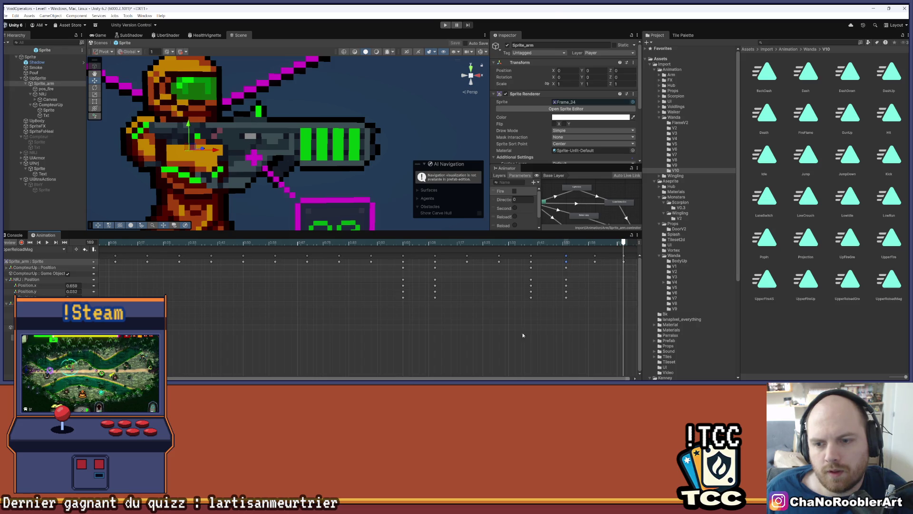
pyautogui.scroll(-5, 119, 214)
pyautogui.click(48, 242)
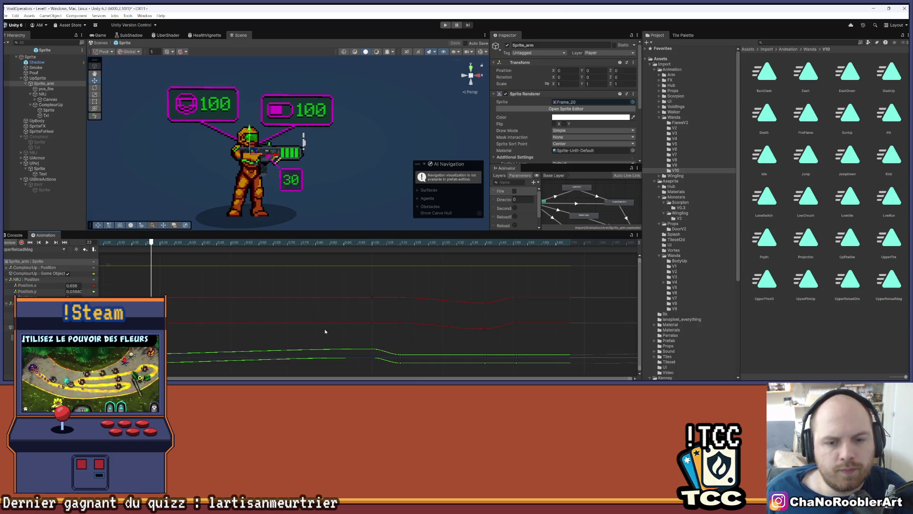
pyautogui.press('c')
pyautogui.rightClick(377, 323)
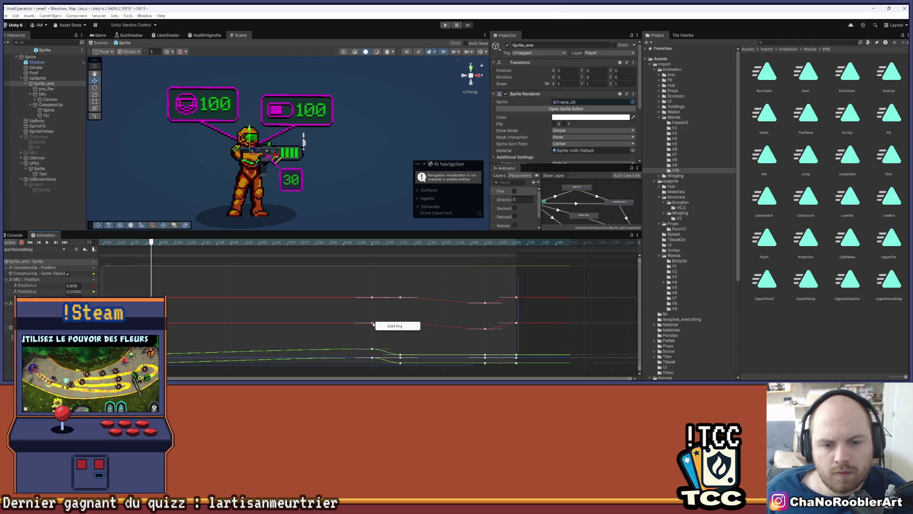
pyautogui.rightClick(372, 323)
pyautogui.moveTo(408, 318)
pyautogui.click(447, 333)
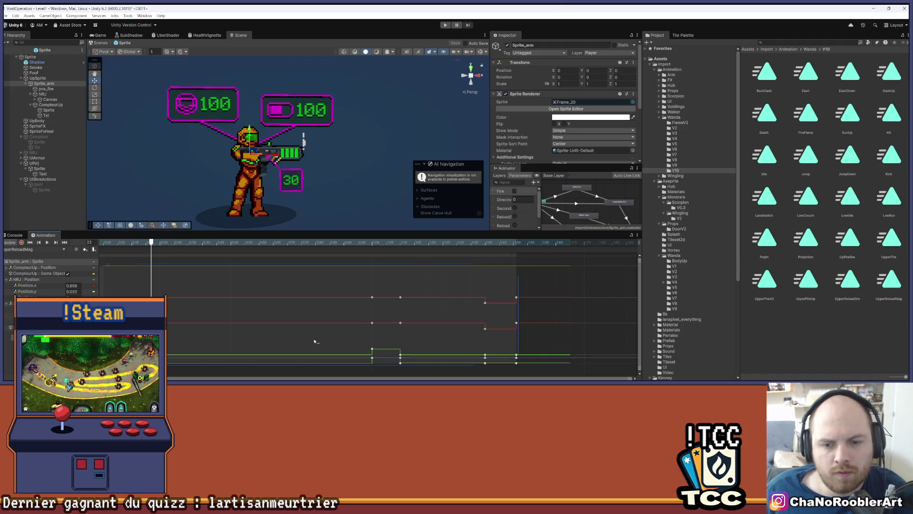
pyautogui.press('space')
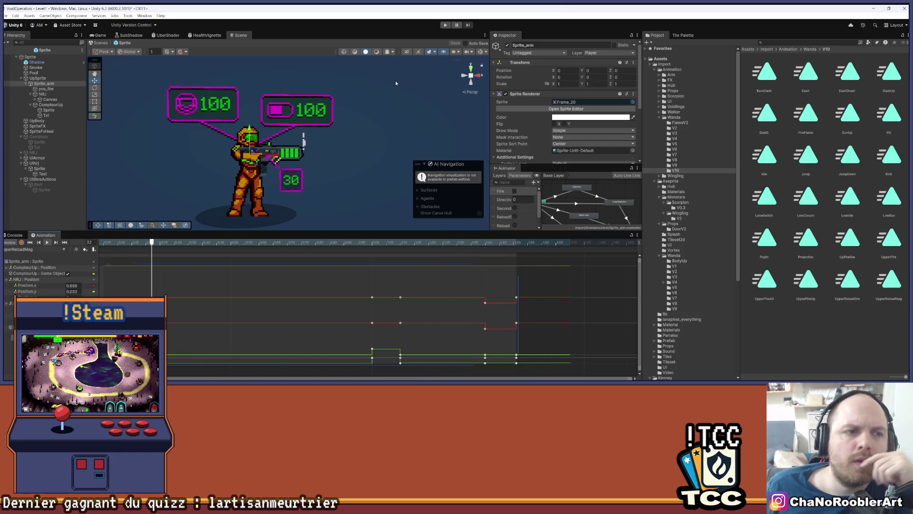
pyautogui.scroll(-2, 351, 91)
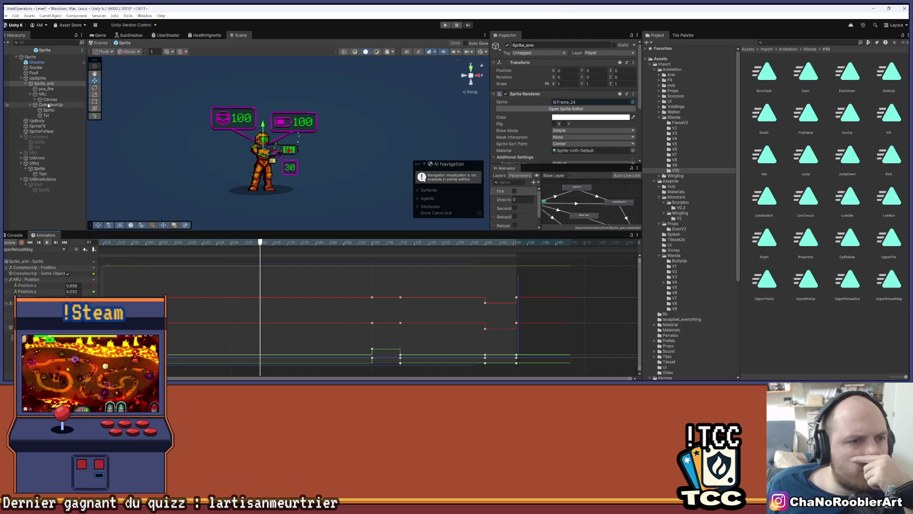
pyautogui.click(60, 250)
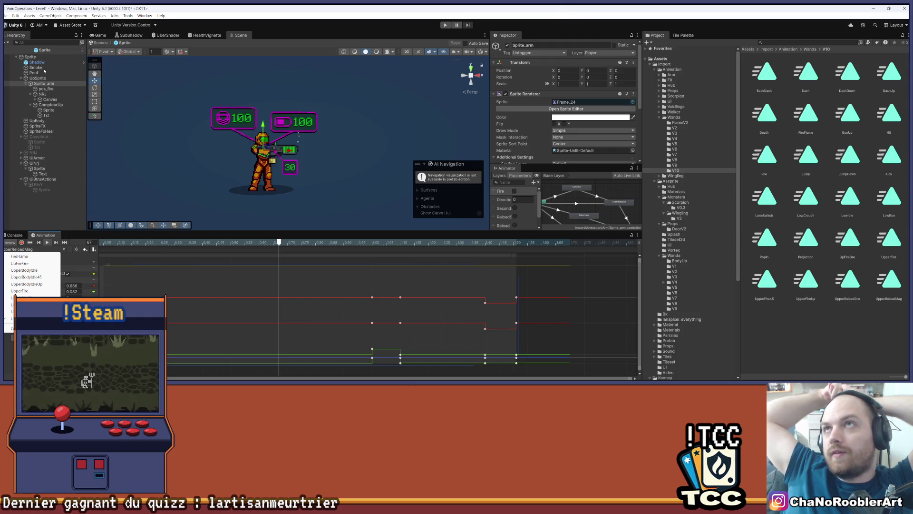
# Close the clip list, enlarge the scene area, and start the game in the Game view
pyautogui.click(44, 193)
pyautogui.moveTo(341, 232); pyautogui.dragTo(340, 272)
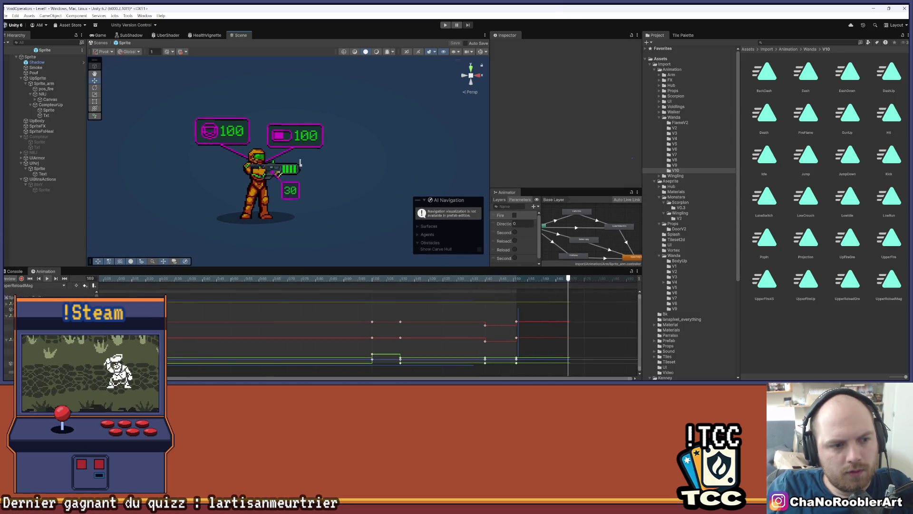
pyautogui.click(98, 35)
pyautogui.click(445, 25)
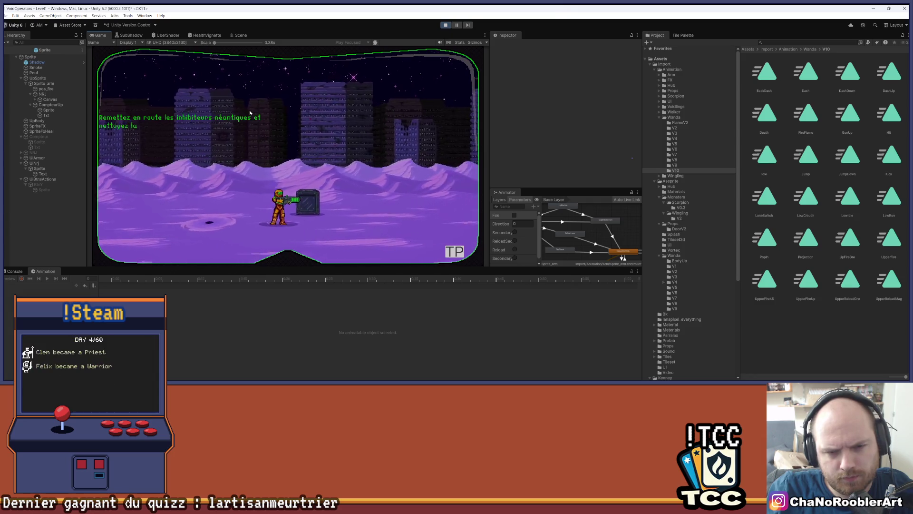
# Move toward the crate, fire at it, dash back, walk right and left, then exit Play mode
pyautogui.press('space')
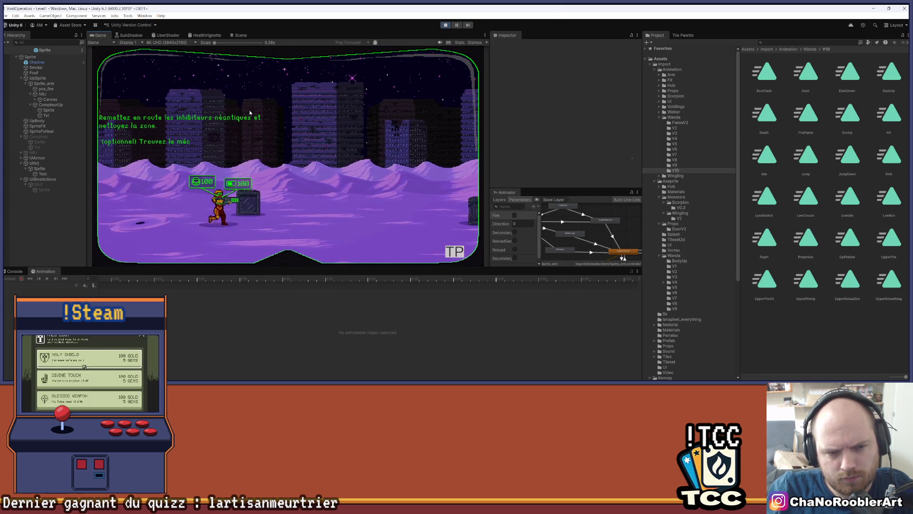
pyautogui.click(249, 109)
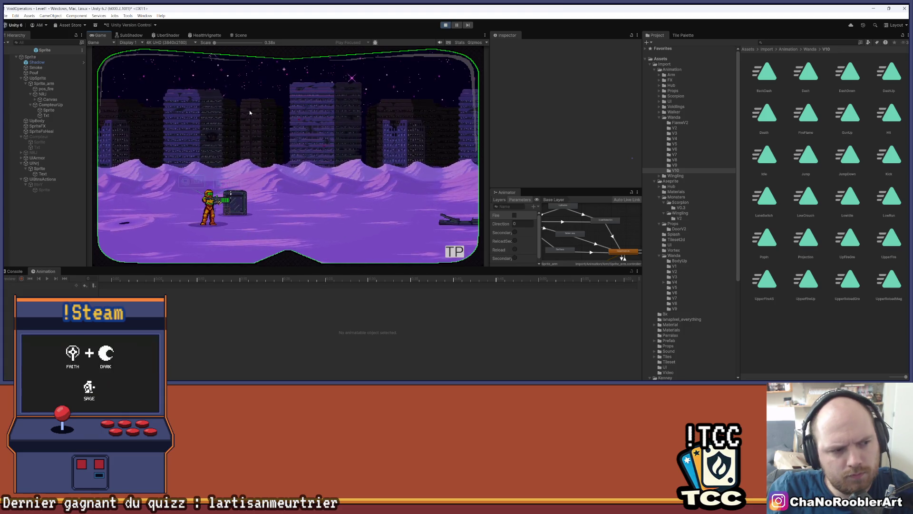
pyautogui.press('shift')
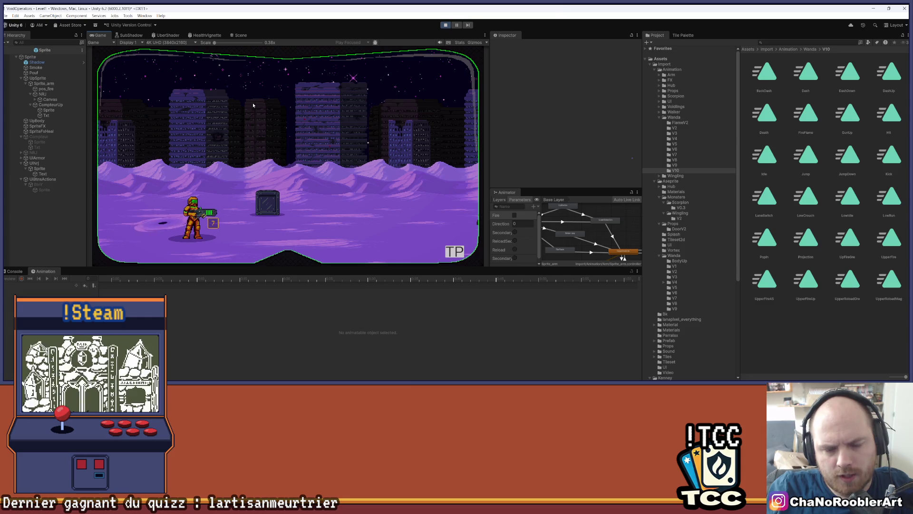
pyautogui.press('d')
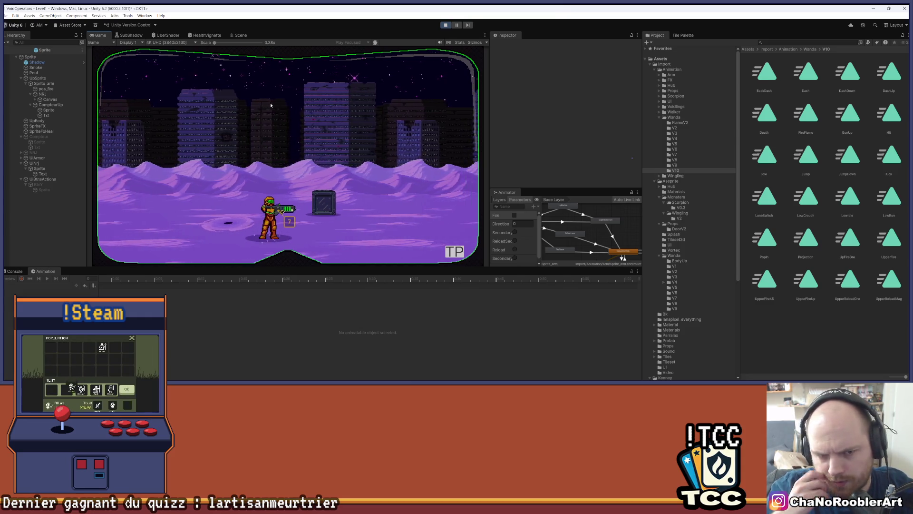
pyautogui.press('a')
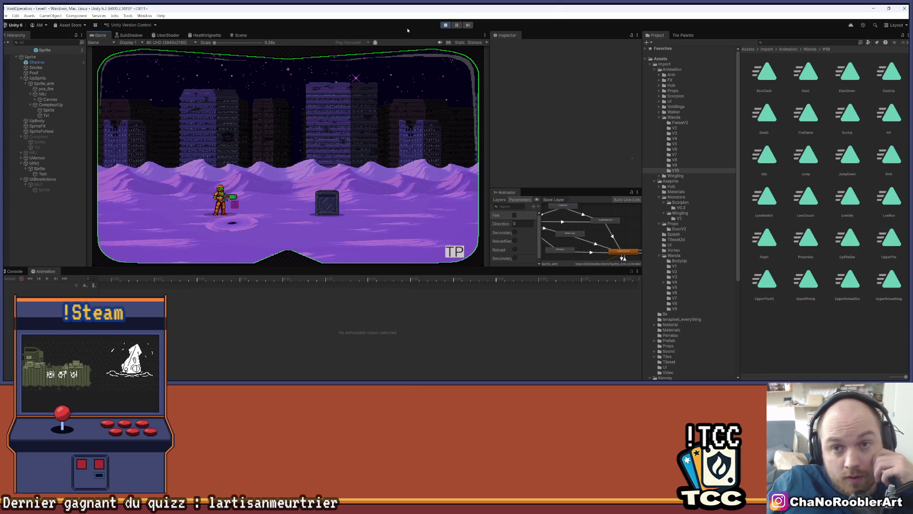
pyautogui.hotkey('ctrl', 'p')
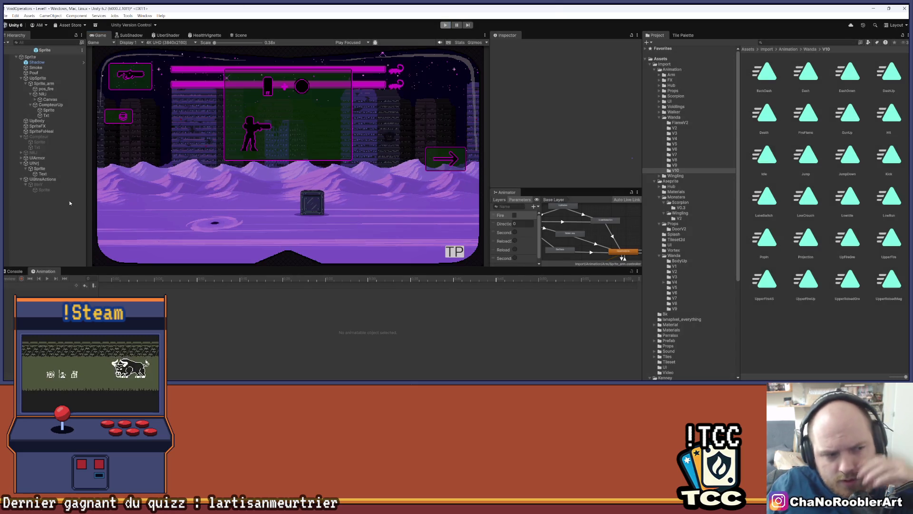
# Check the Console, then select Sprite_arm and switch the Animation clip to UpperReloadMag
pyautogui.click(14, 271)
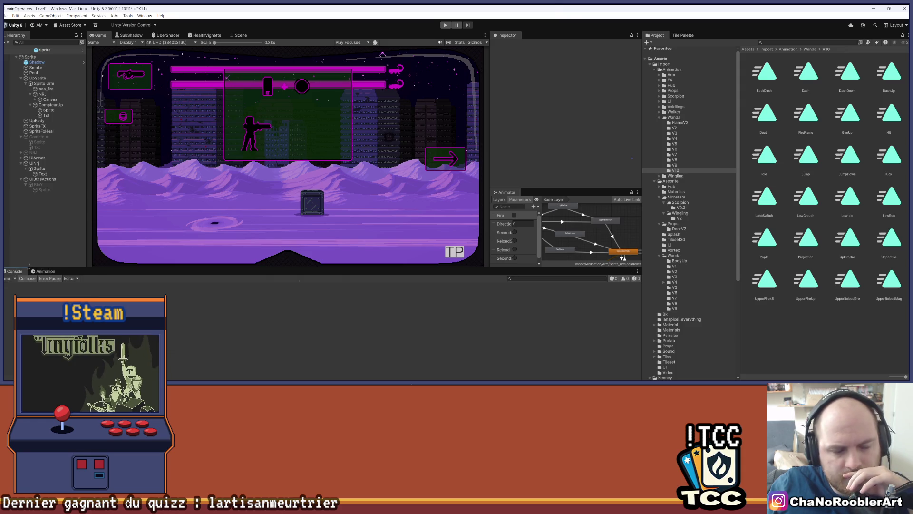
pyautogui.click(45, 271)
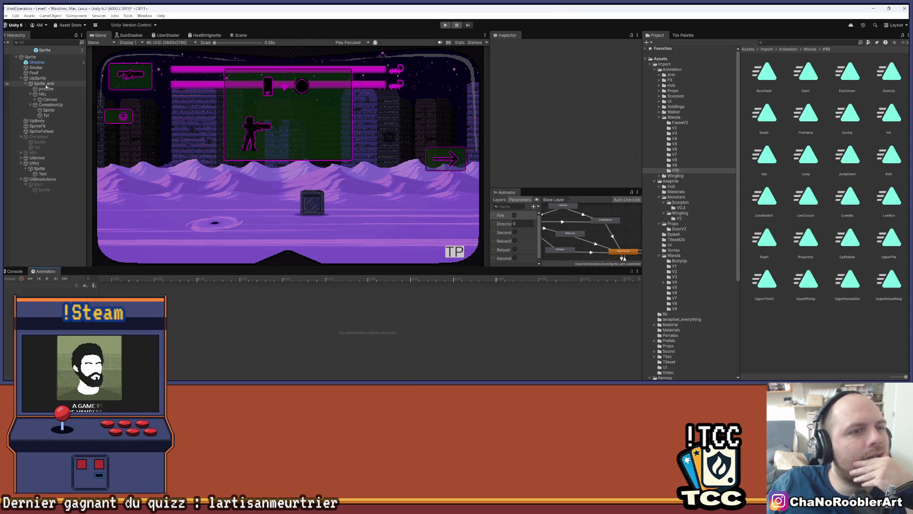
pyautogui.click(45, 84)
pyautogui.click(64, 285)
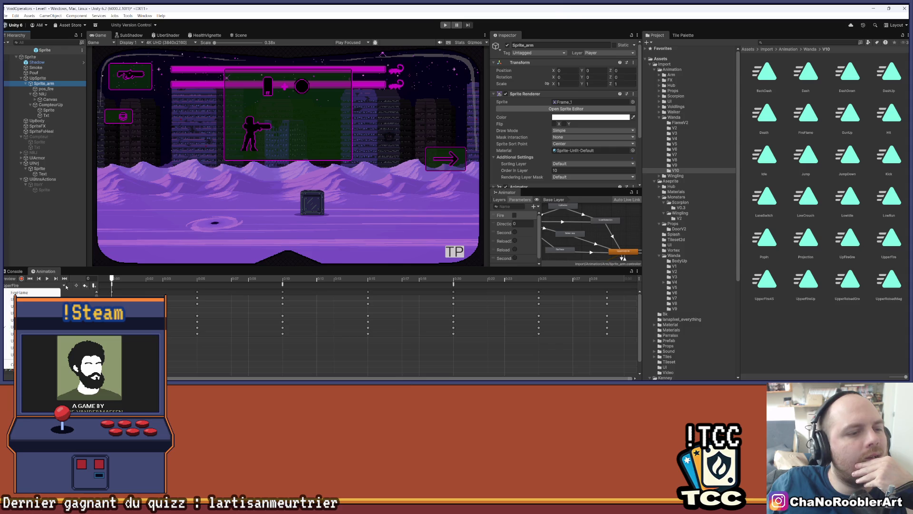
pyautogui.click(29, 354)
# Scrub to frame 82, add an animation event there and open its Function list
pyautogui.moveTo(117, 281); pyautogui.dragTo(361, 285)
pyautogui.click(94, 285)
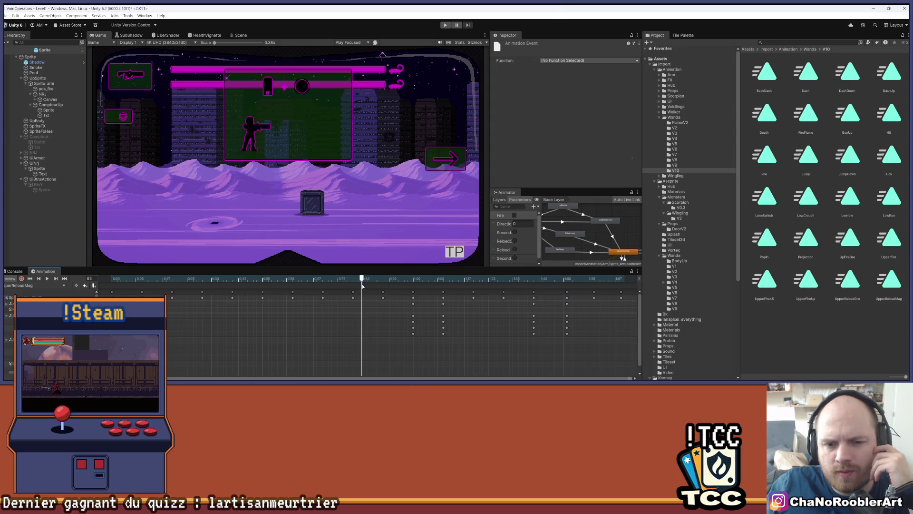
pyautogui.click(561, 61)
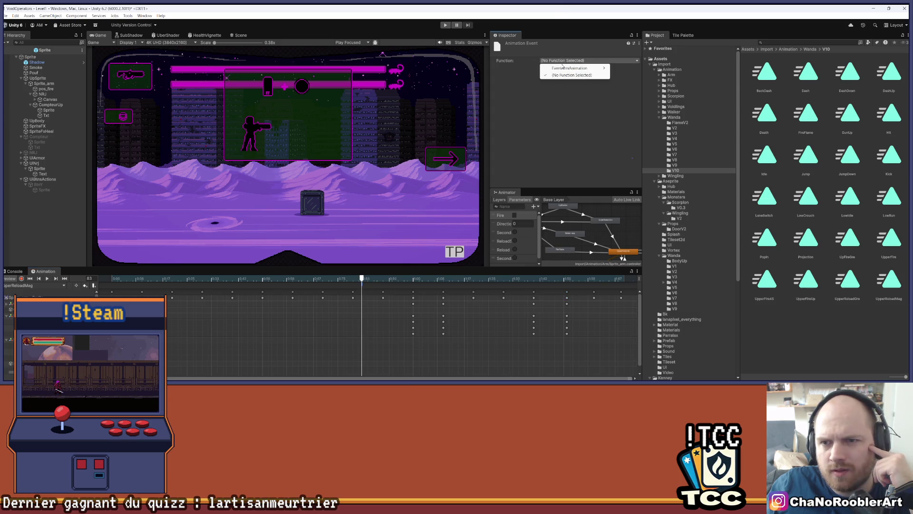
pyautogui.moveTo(563, 70)
pyautogui.moveTo(618, 71)
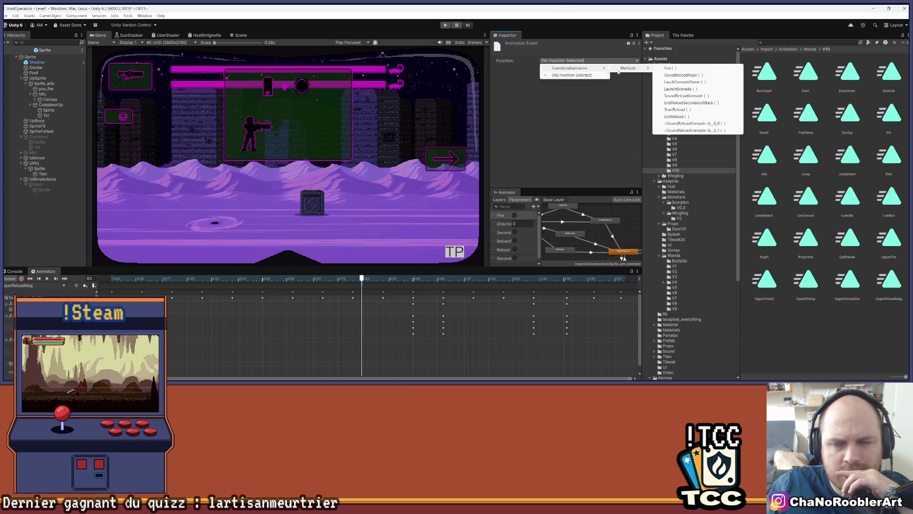
# Set the mid-clip event's function to SoundReloadRigle
pyautogui.click(240, 36)
pyautogui.click(355, 279)
pyautogui.moveTo(344, 280)
pyautogui.mouseDown()
pyautogui.moveTo(250, 279)
pyautogui.moveTo(423, 288)
pyautogui.moveTo(588, 280)
pyautogui.moveTo(418, 281)
pyautogui.moveTo(363, 298)
pyautogui.mouseUp()
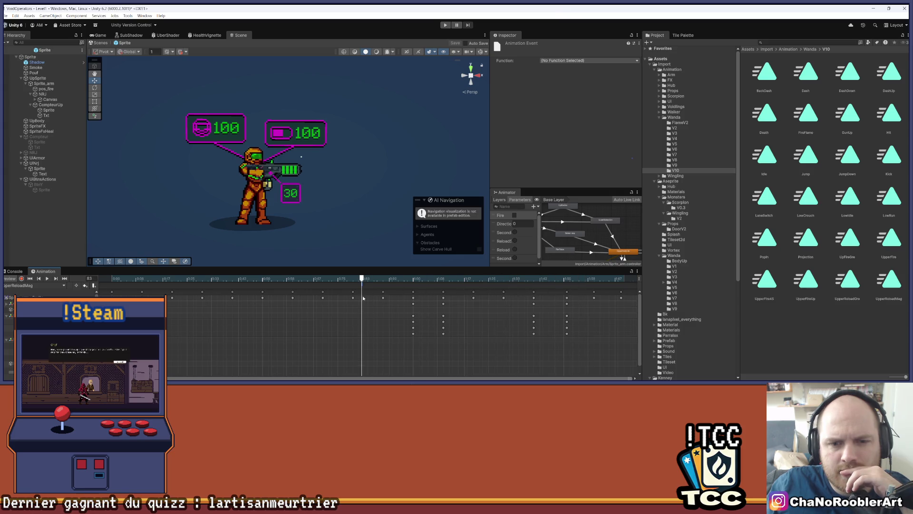
pyautogui.click(554, 61)
pyautogui.moveTo(590, 68)
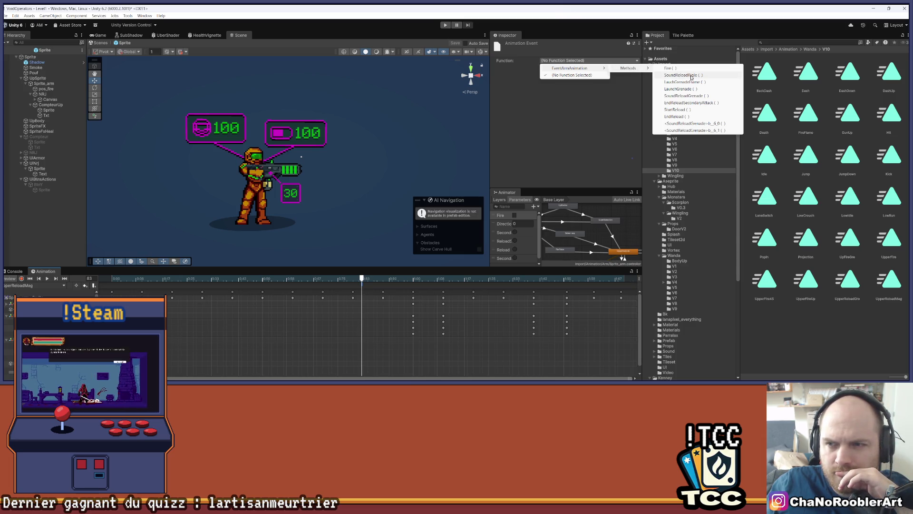
pyautogui.click(681, 75)
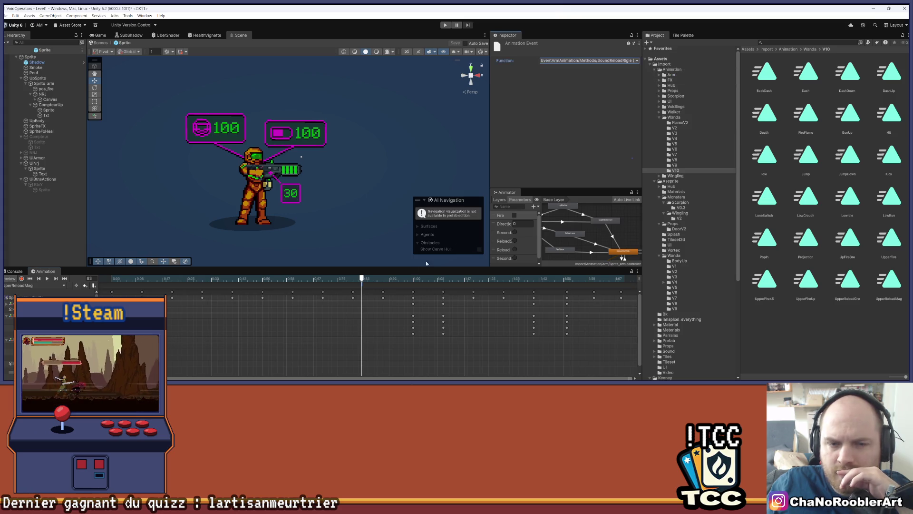
# Set the event at the clip start to call StartReload
pyautogui.moveTo(361, 278); pyautogui.dragTo(88, 278)
pyautogui.click(95, 285)
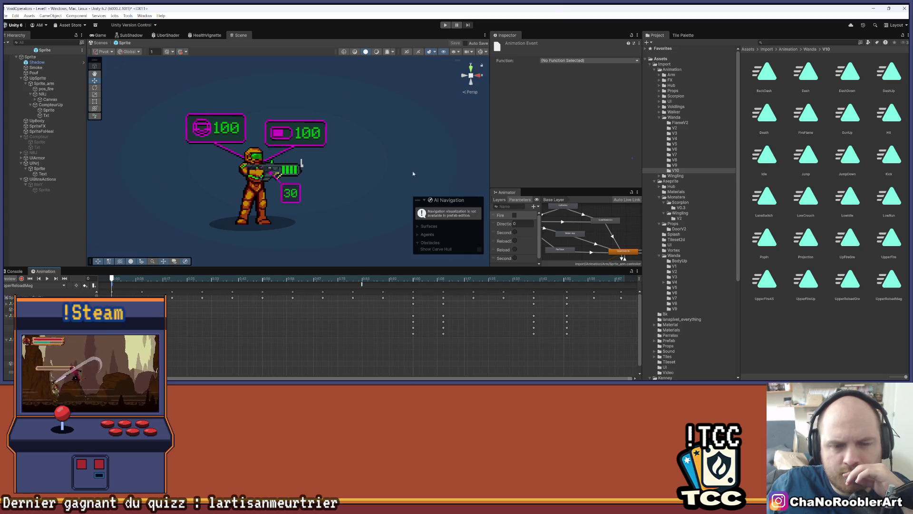
pyautogui.click(574, 60)
pyautogui.moveTo(569, 68)
pyautogui.moveTo(627, 68)
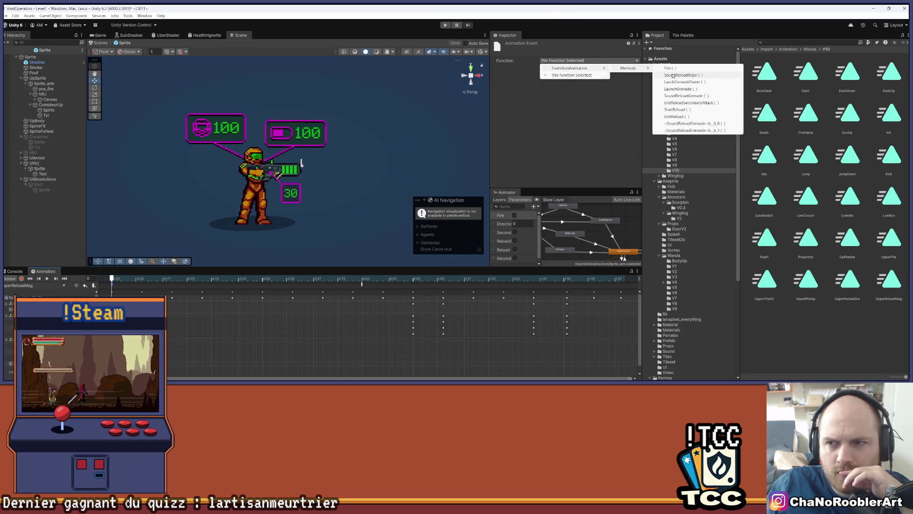
pyautogui.click(678, 110)
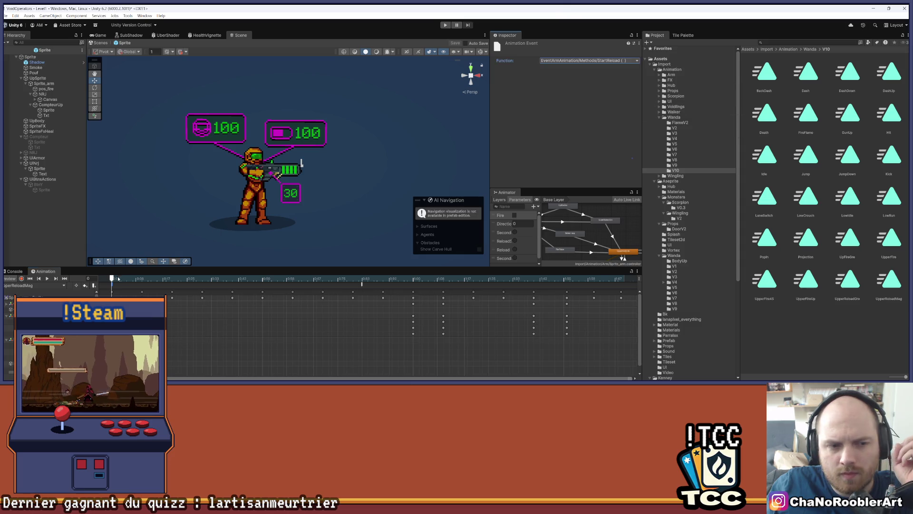
# Set the event at the clip end to call EndReload
pyautogui.moveTo(130, 278)
pyautogui.mouseDown()
pyautogui.moveTo(576, 263)
pyautogui.moveTo(615, 278)
pyautogui.mouseUp()
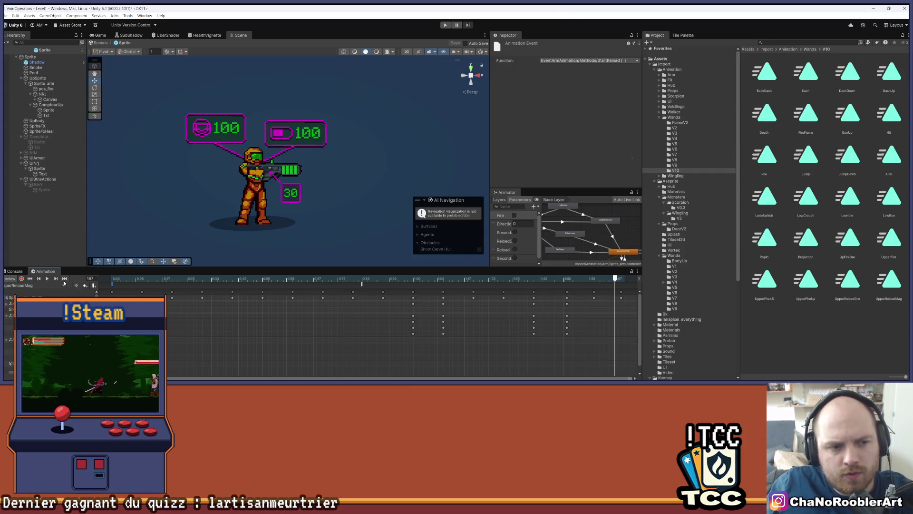
pyautogui.click(112, 285)
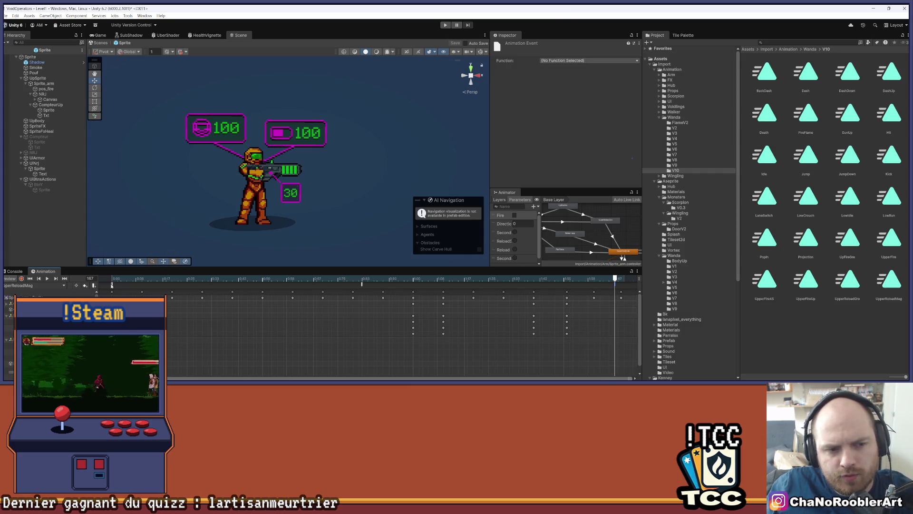
pyautogui.click(564, 59)
pyautogui.moveTo(570, 68)
pyautogui.moveTo(628, 68)
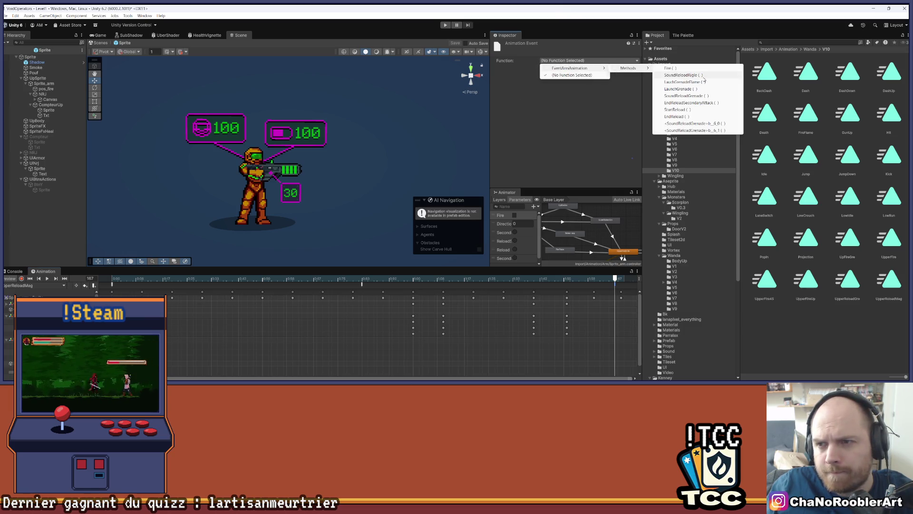
pyautogui.click(704, 117)
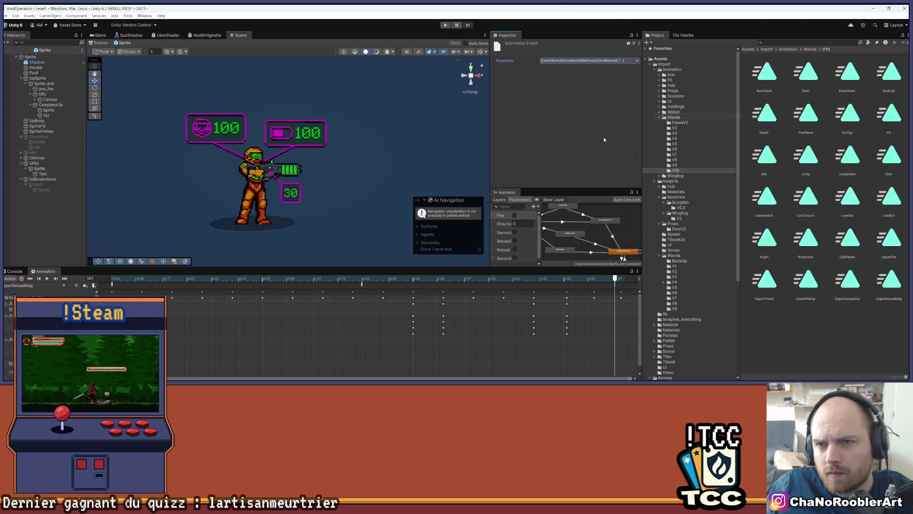
# Deselect the event, enlarge the upper panel and switch back to the Game view
pyautogui.click(38, 222)
pyautogui.moveTo(204, 267); pyautogui.dragTo(201, 283)
pyautogui.click(100, 36)
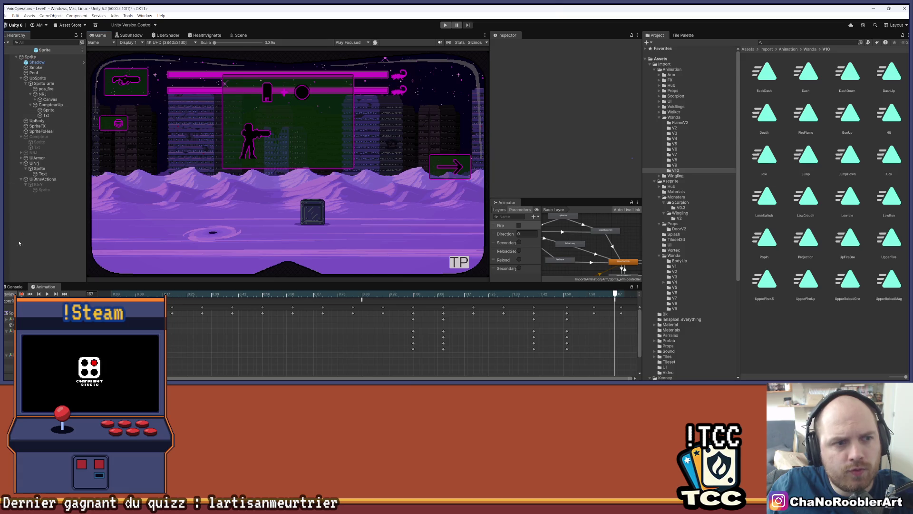
# Return from the prefab to Level1, play, walk left, fire right, then stop the game
pyautogui.click(7, 49)
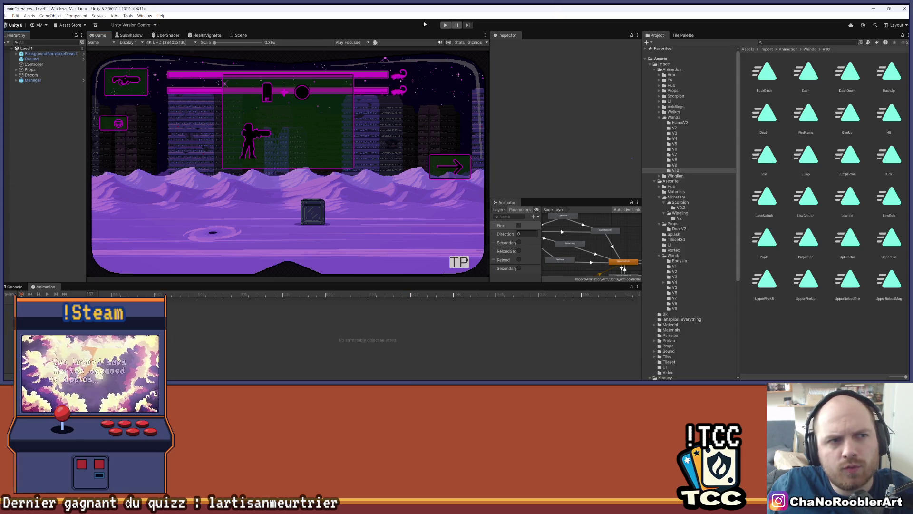
pyautogui.click(446, 26)
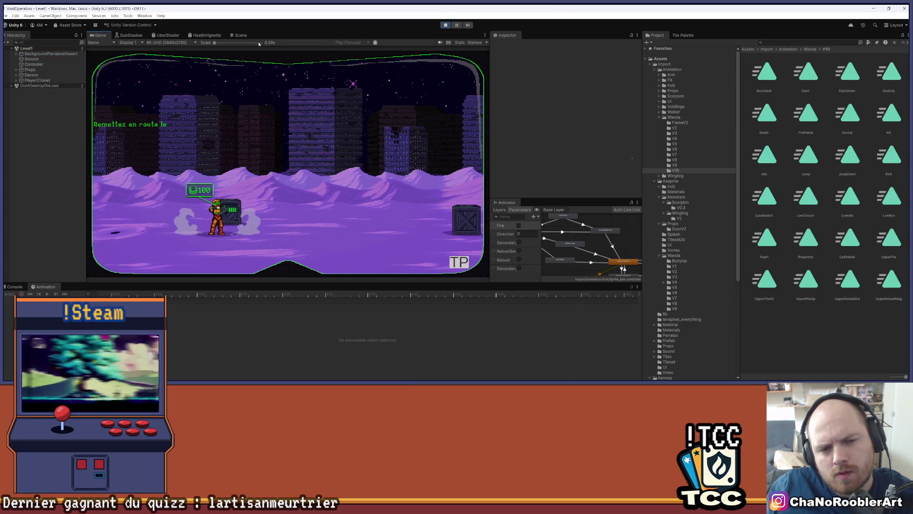
pyautogui.press('a')
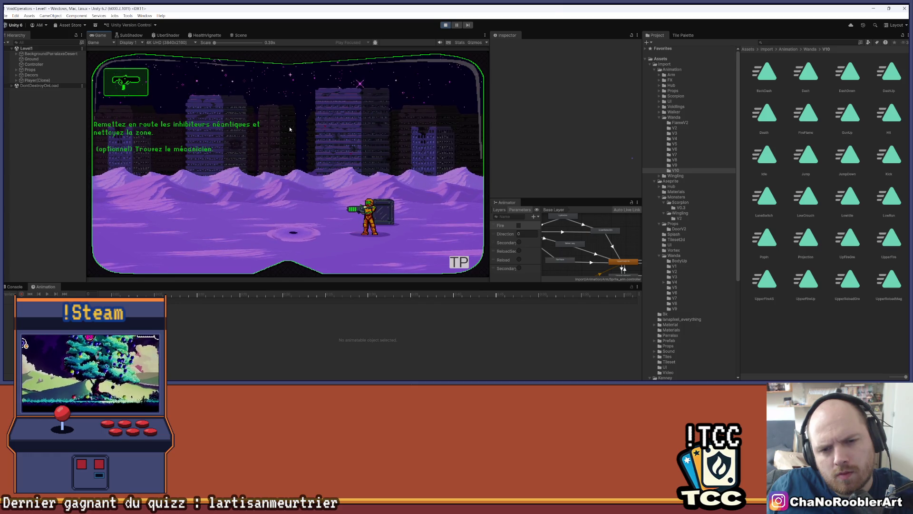
pyautogui.click(288, 126)
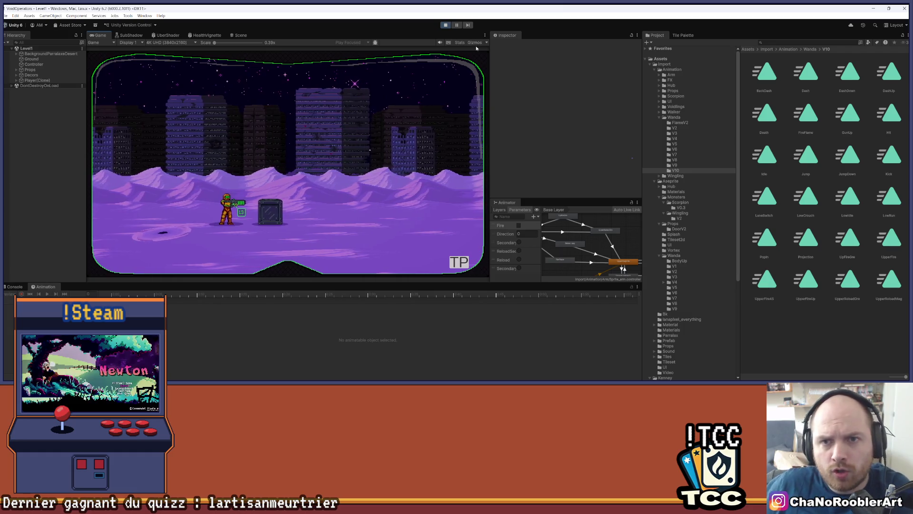
pyautogui.click(447, 27)
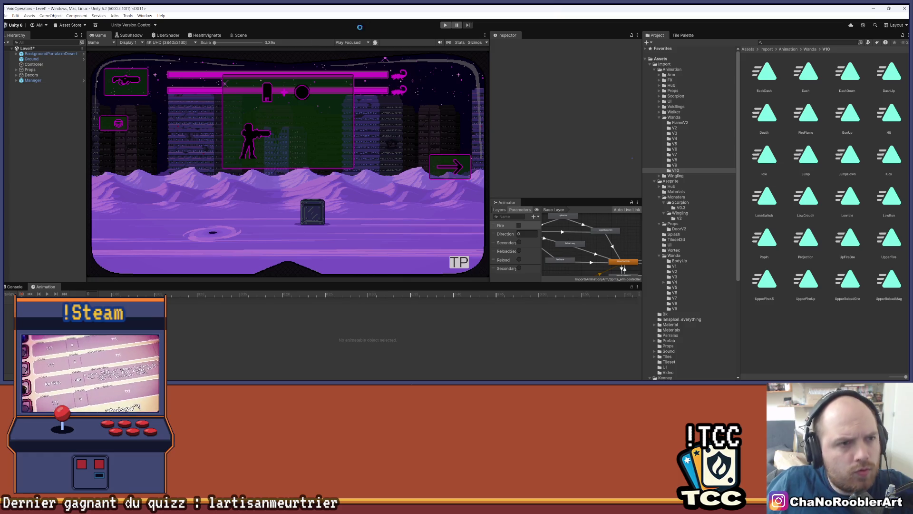
# Expand Manager > Menu, activate the CanvasSelectTp canvas and run the game
pyautogui.click(16, 81)
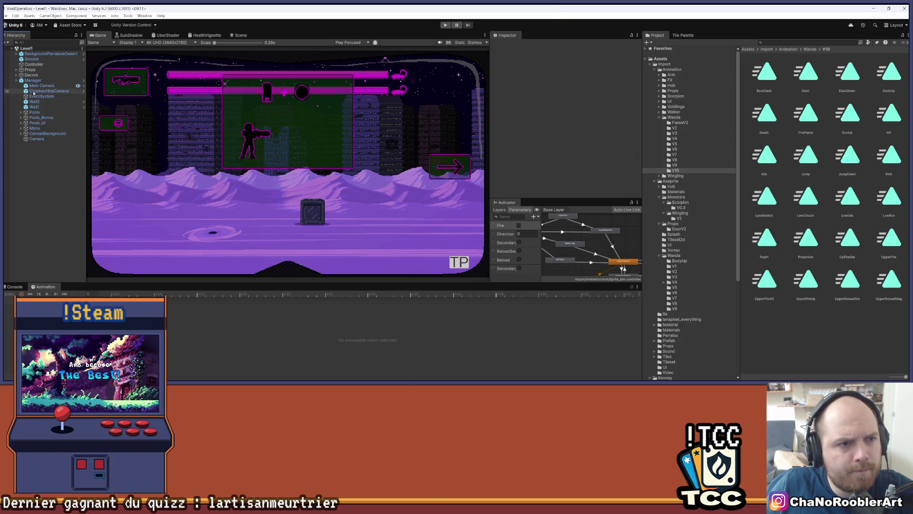
pyautogui.click(22, 129)
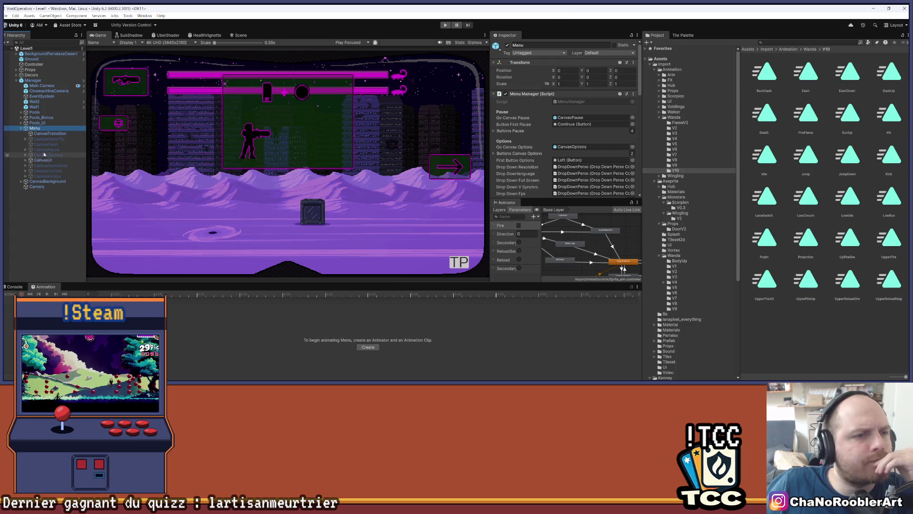
pyautogui.click(45, 139)
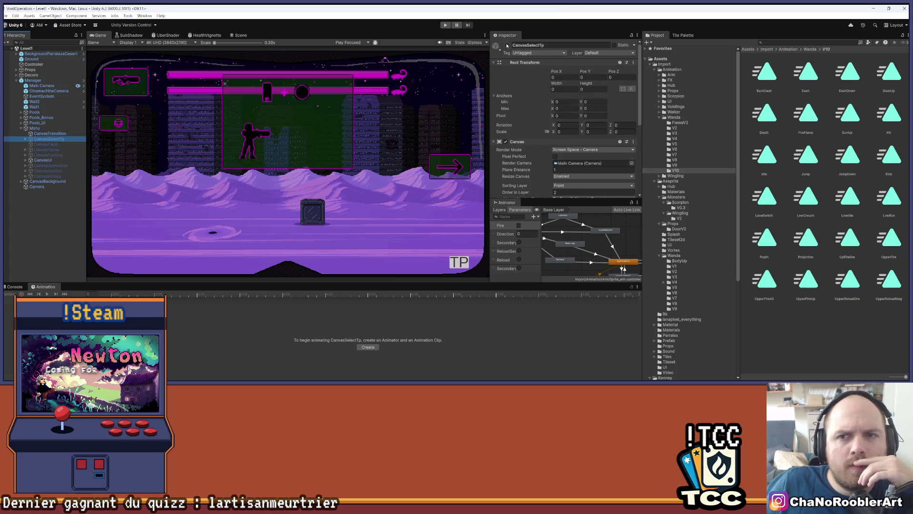
pyautogui.click(507, 45)
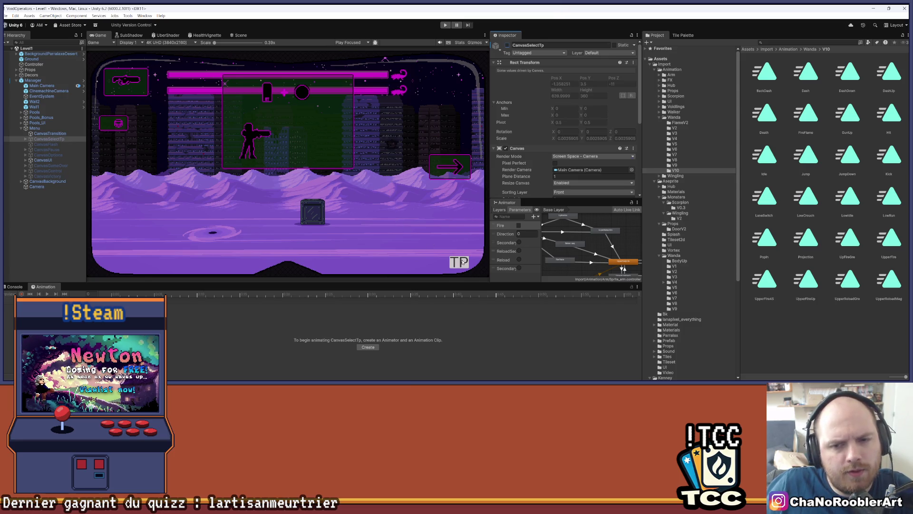
pyautogui.click(449, 25)
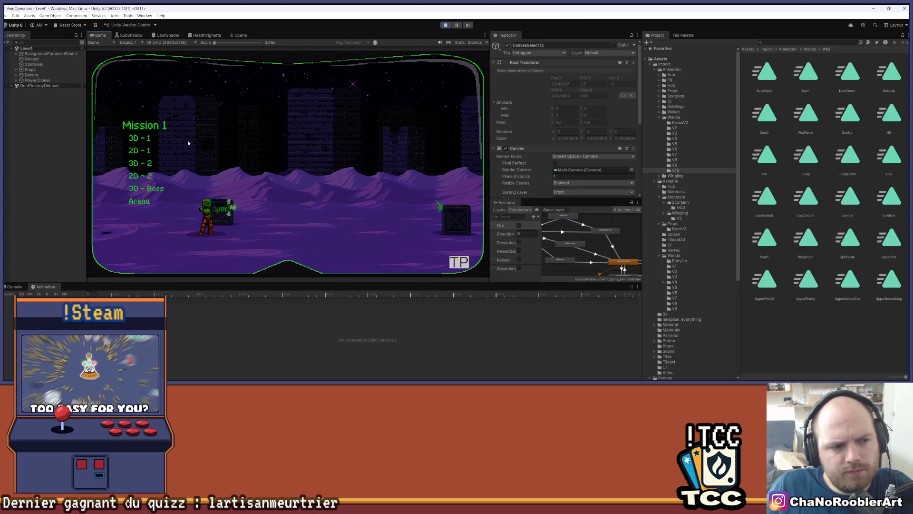
# Load Level1_2D, walk left and right, shoot the broken wall, then stop playing
pyautogui.press('Return')
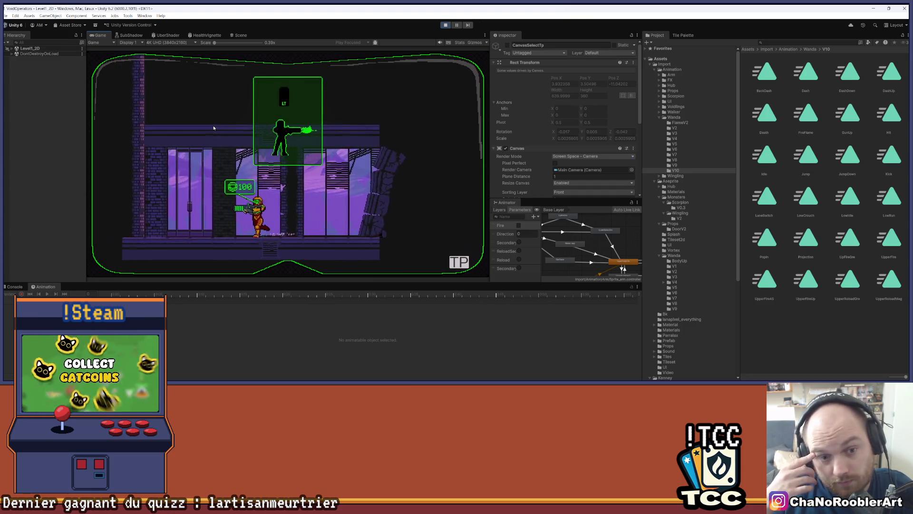
pyautogui.press('a')
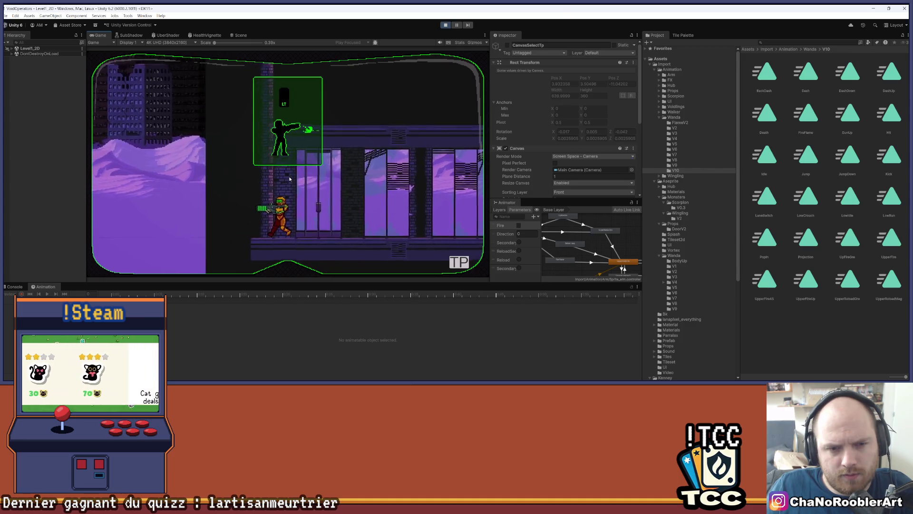
pyautogui.press('d')
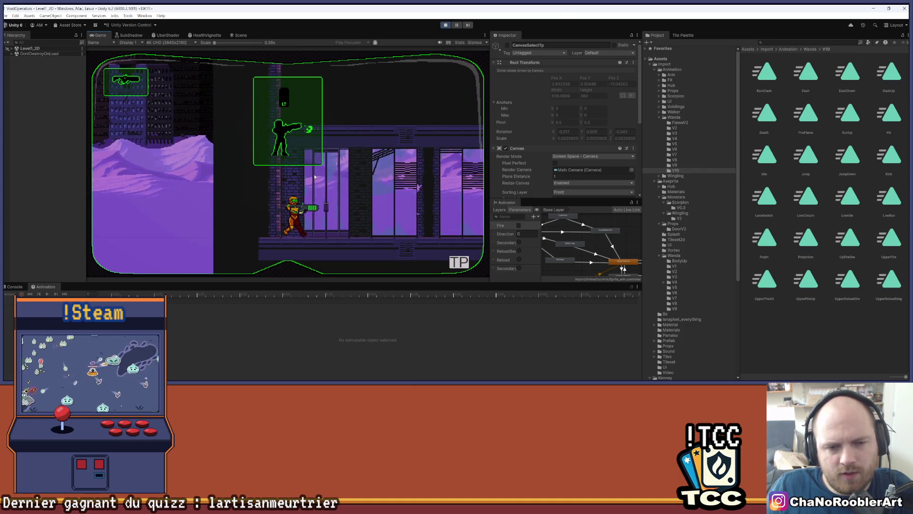
pyautogui.press('a')
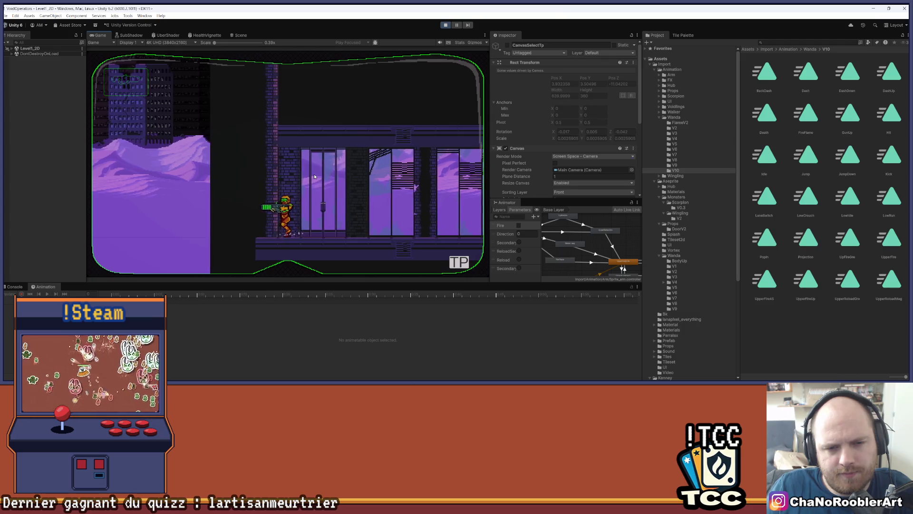
pyautogui.press('d')
pyautogui.press('d')
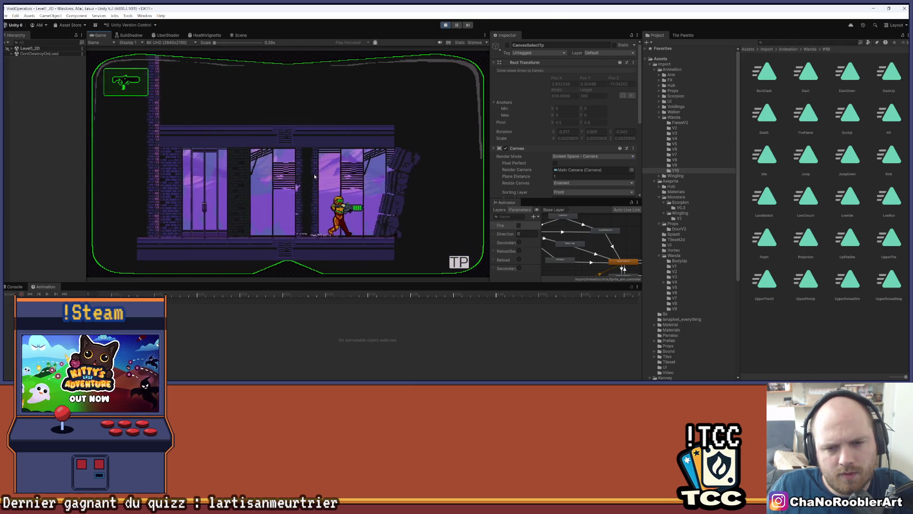
pyautogui.press('d')
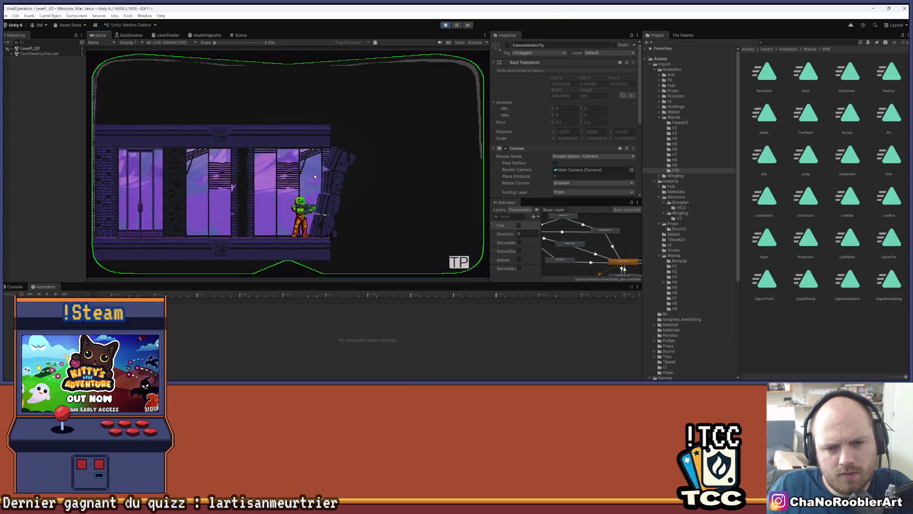
pyautogui.press('a')
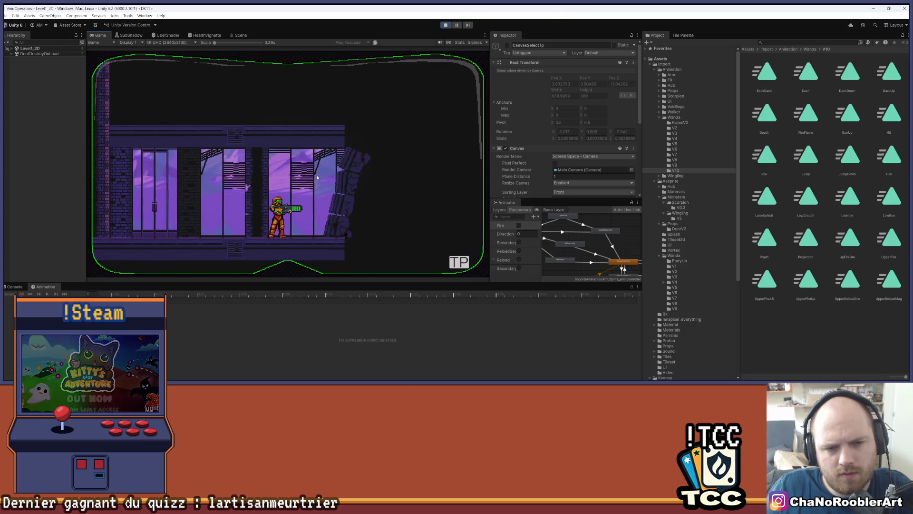
pyautogui.click(317, 177)
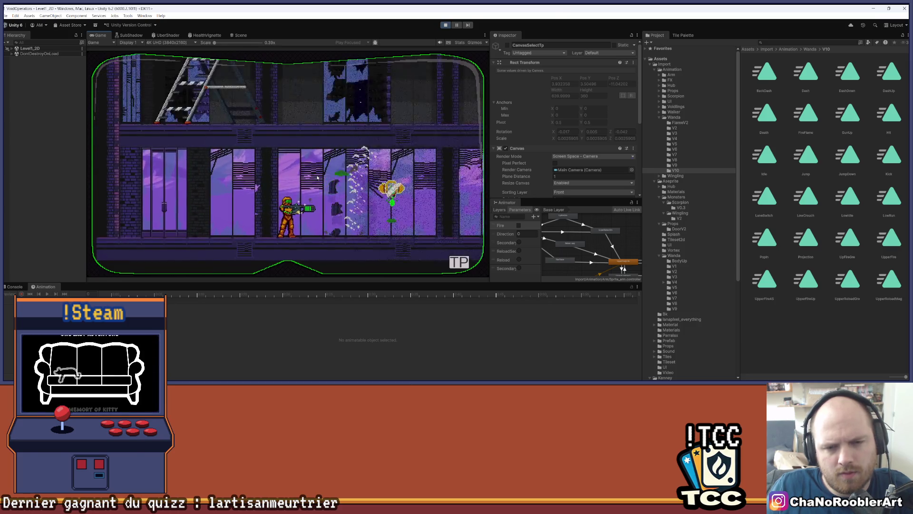
pyautogui.press('d')
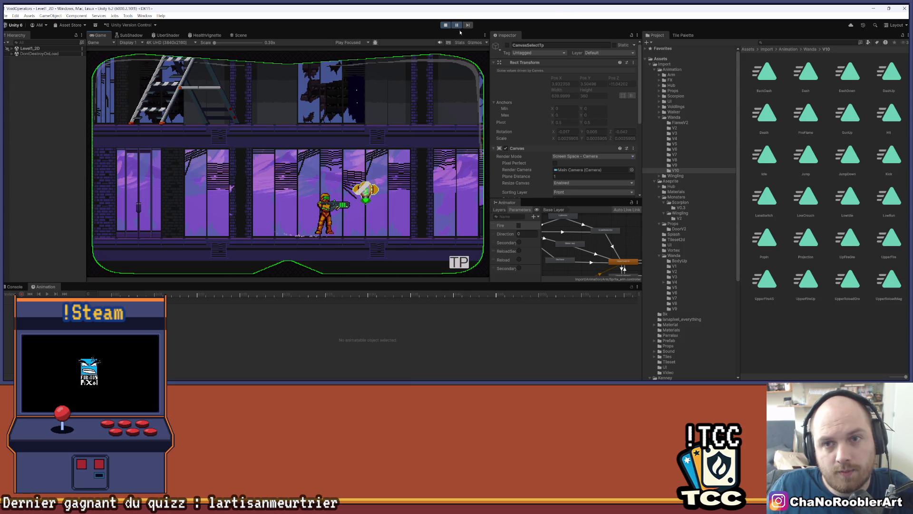
pyautogui.press('a')
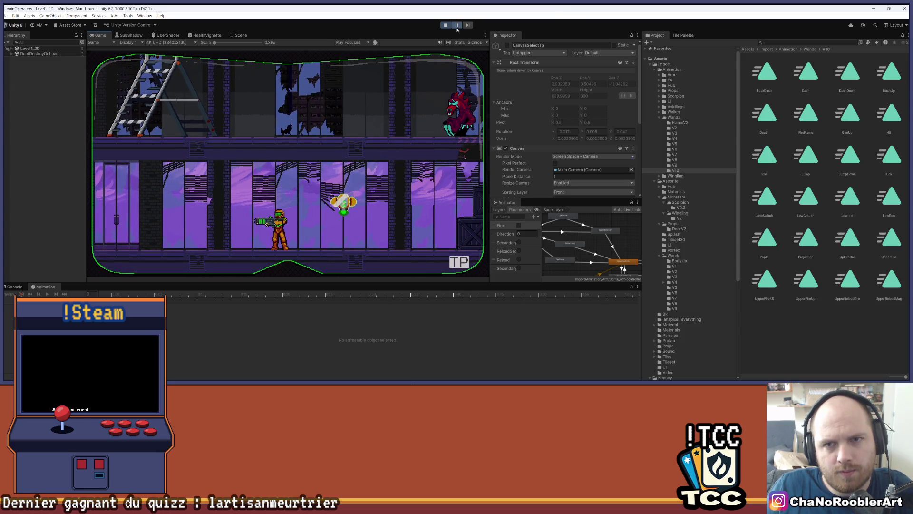
pyautogui.click(445, 24)
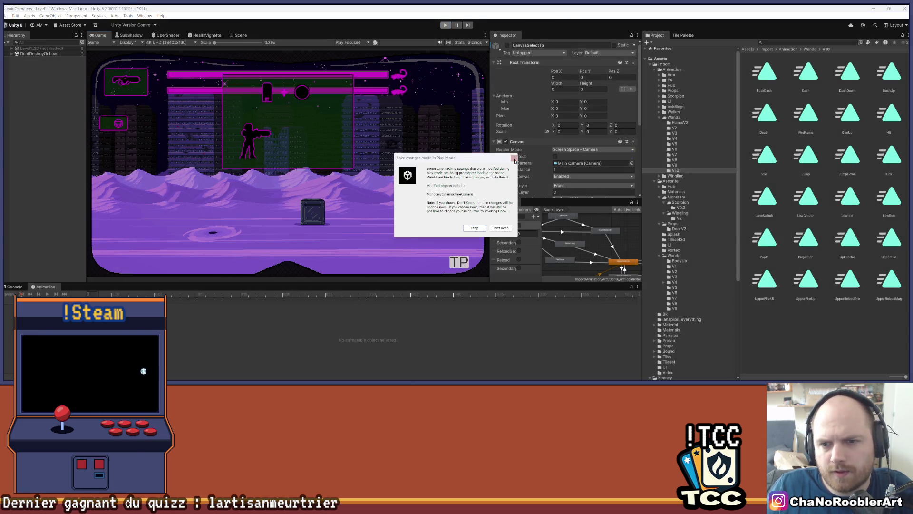
# Dismiss the play-mode prompt and open the Player2d prefab from Assets/Import/Prefab
pyautogui.click(514, 159)
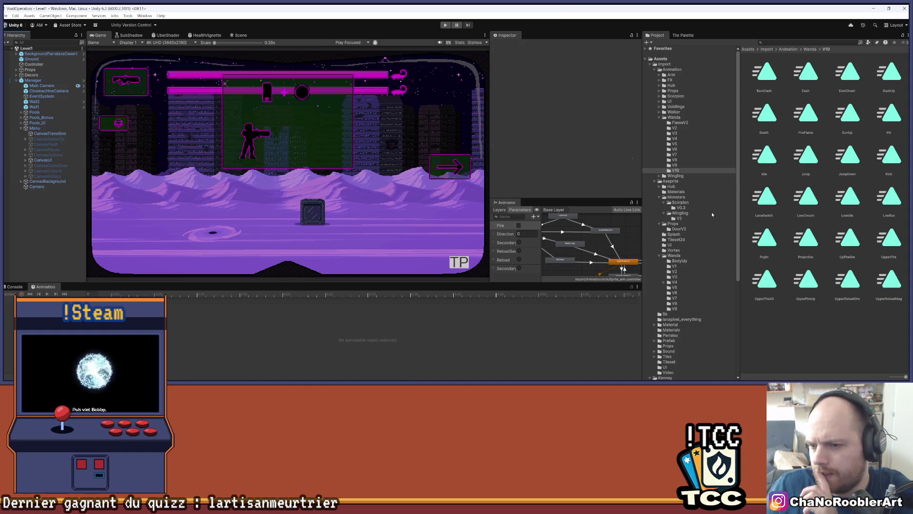
pyautogui.scroll(-2, 679, 206)
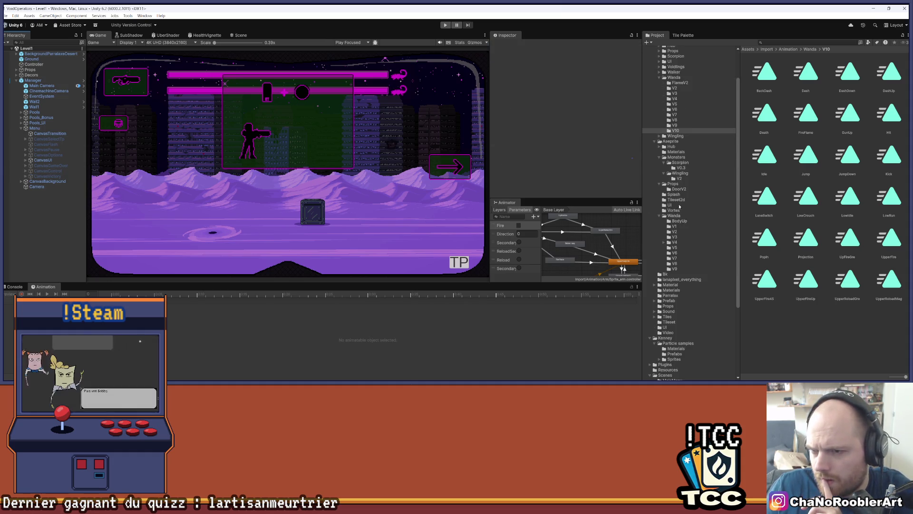
pyautogui.scroll(-3, 676, 224)
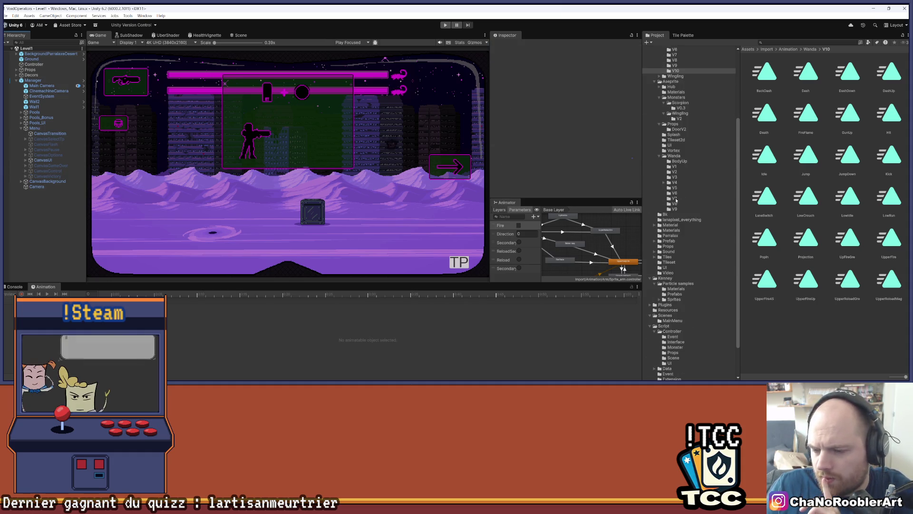
pyautogui.click(669, 241)
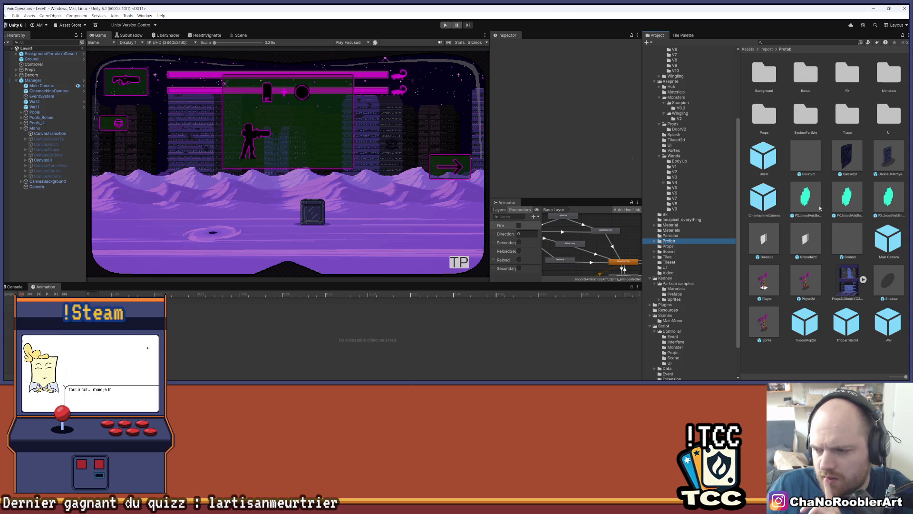
pyautogui.doubleClick(805, 282)
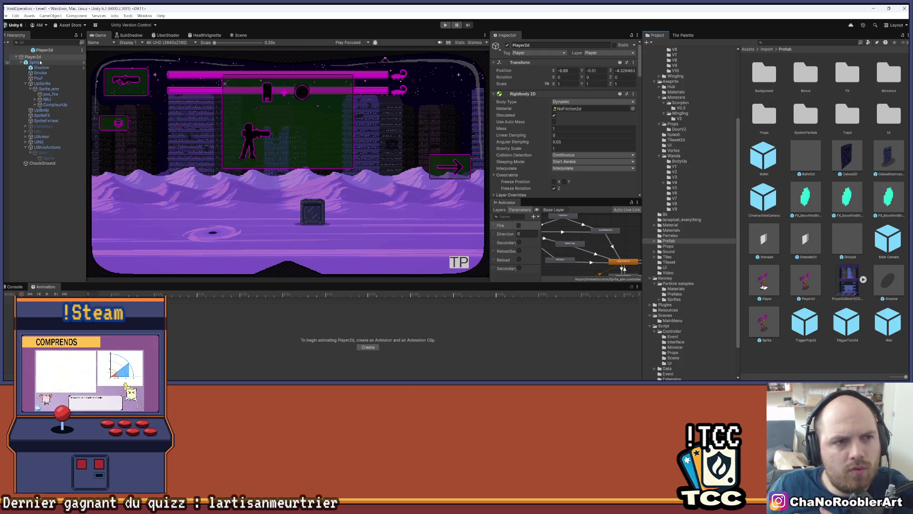
# Assign Pouf to the Pouf Particles field, then return to the Level1 scene
pyautogui.scroll(-10, 590, 121)
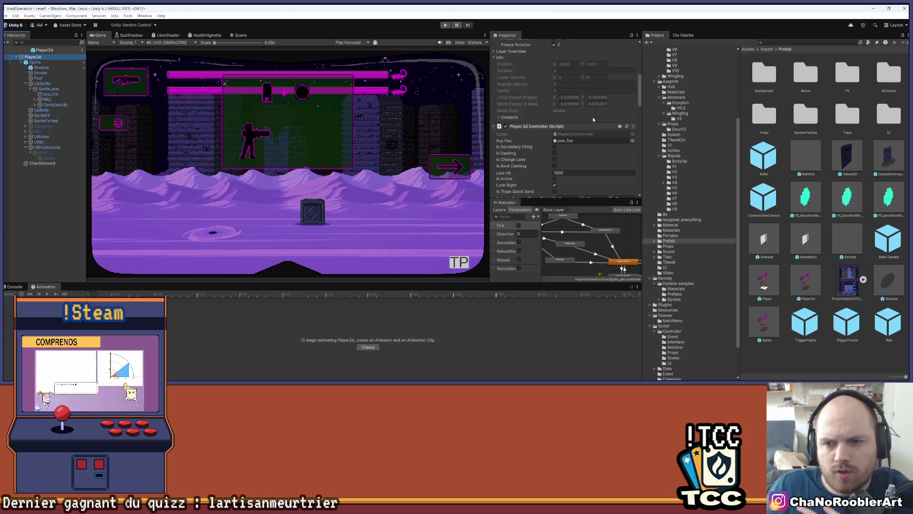
pyautogui.scroll(-3, 590, 121)
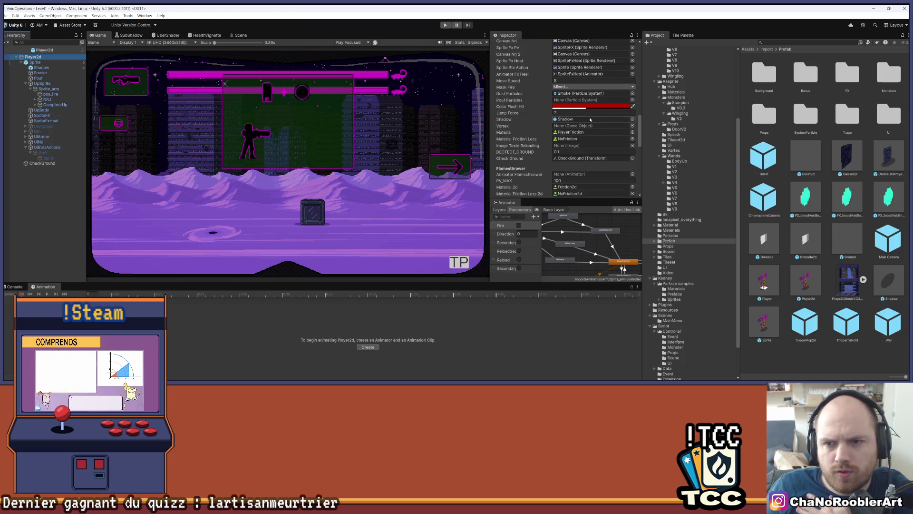
pyautogui.scroll(-4, 590, 119)
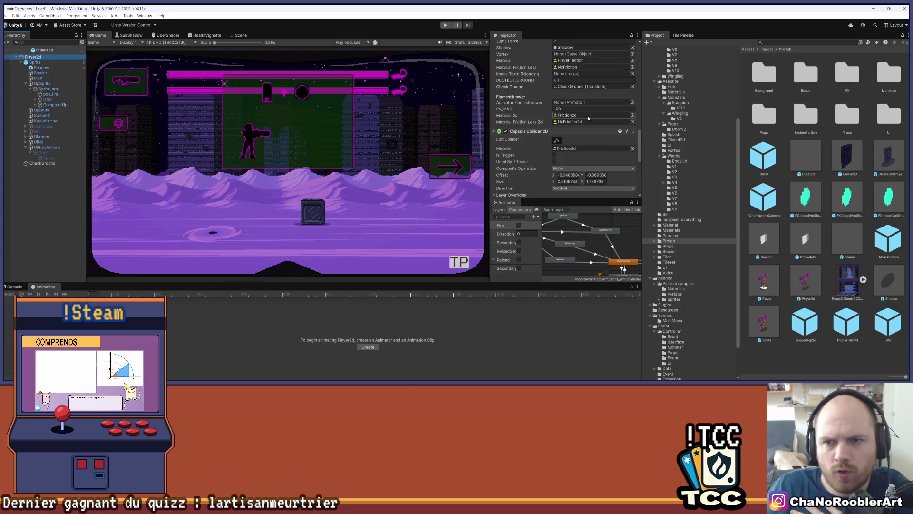
pyautogui.scroll(-3, 588, 118)
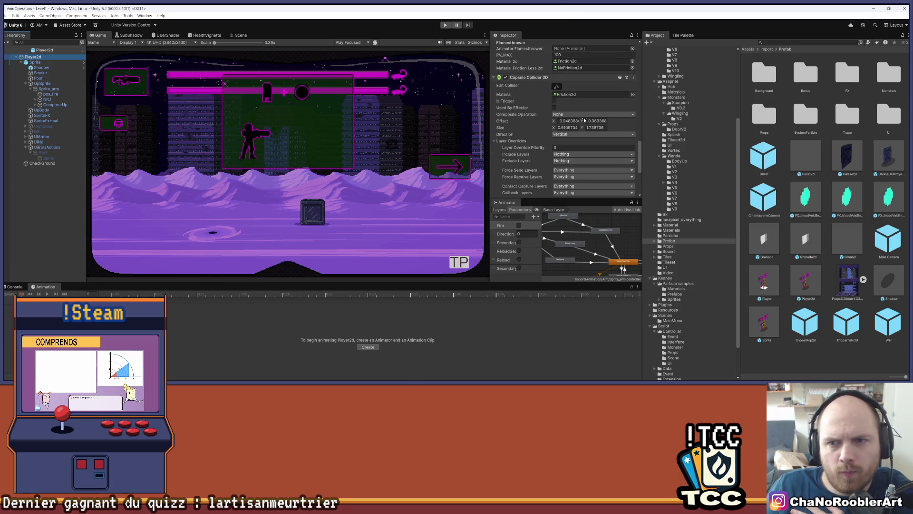
pyautogui.scroll(5, 584, 121)
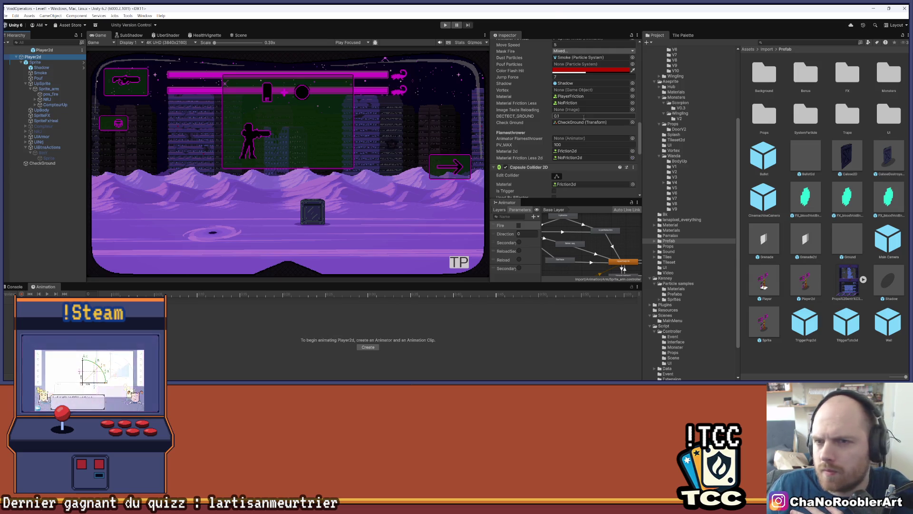
pyautogui.scroll(2, 582, 119)
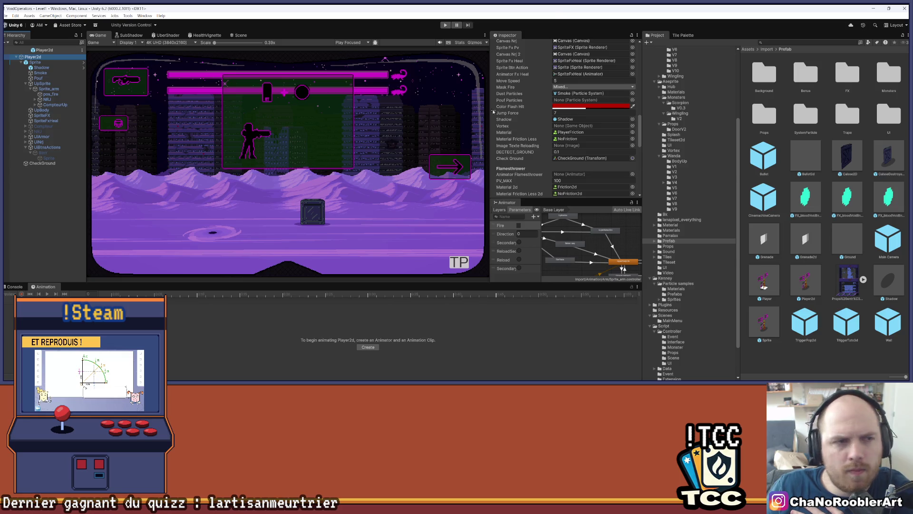
pyautogui.moveTo(60, 80); pyautogui.dragTo(573, 101)
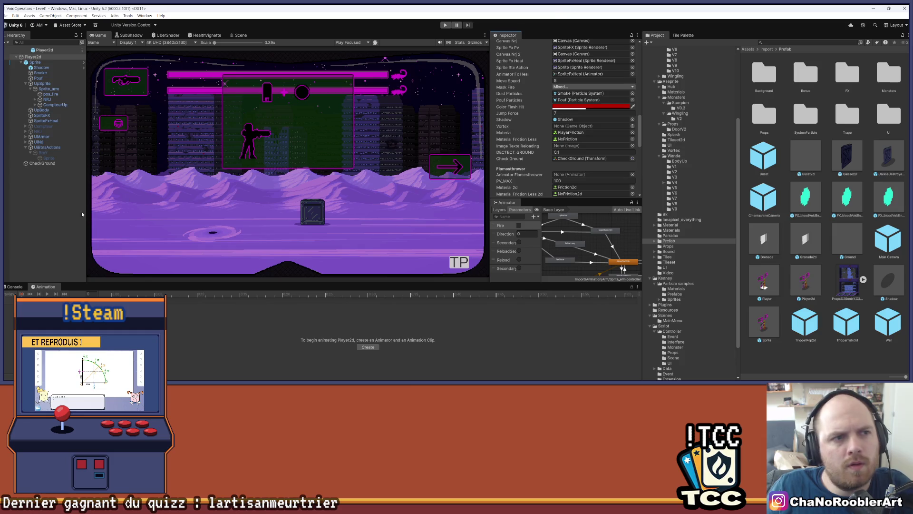
pyautogui.click(5, 49)
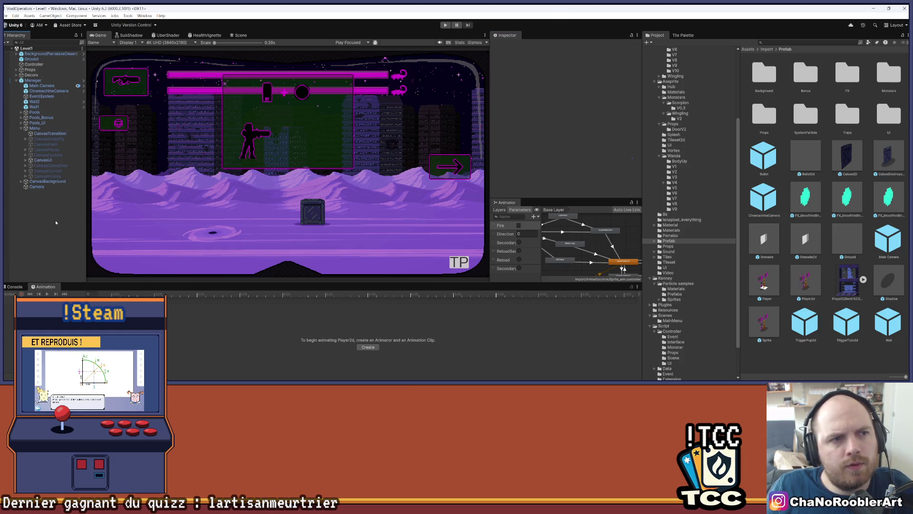
# Start the game and teleport to the Level1_2D level
pyautogui.click(447, 26)
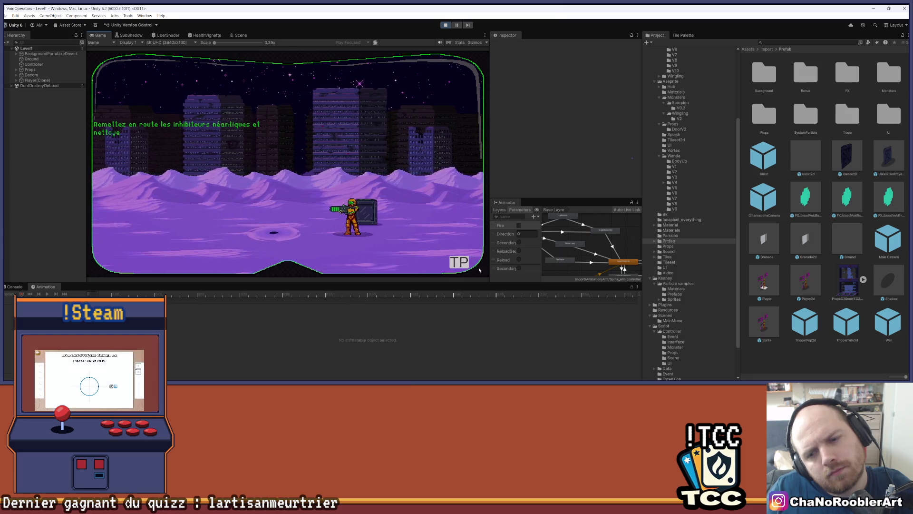
pyautogui.click(459, 262)
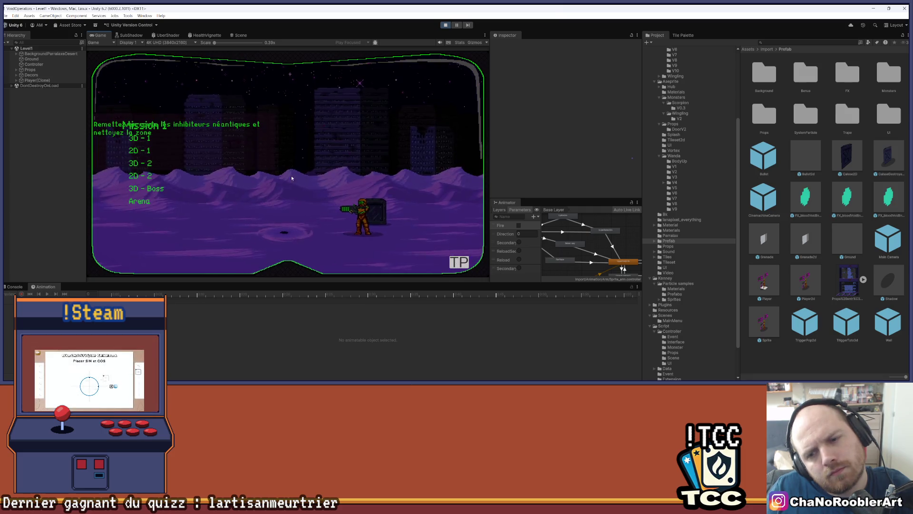
pyautogui.click(146, 177)
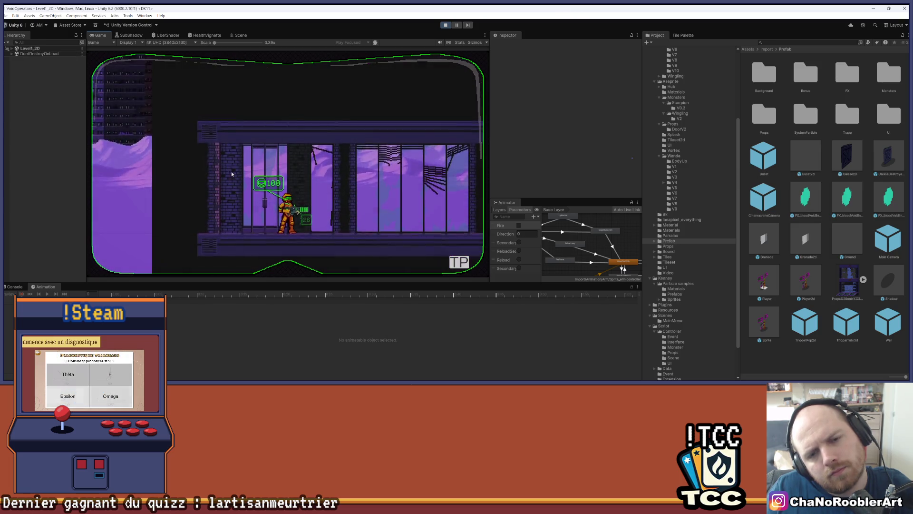
# Run right and jump, turn back left, then climb up and down the chain shaft
pyautogui.press('d')
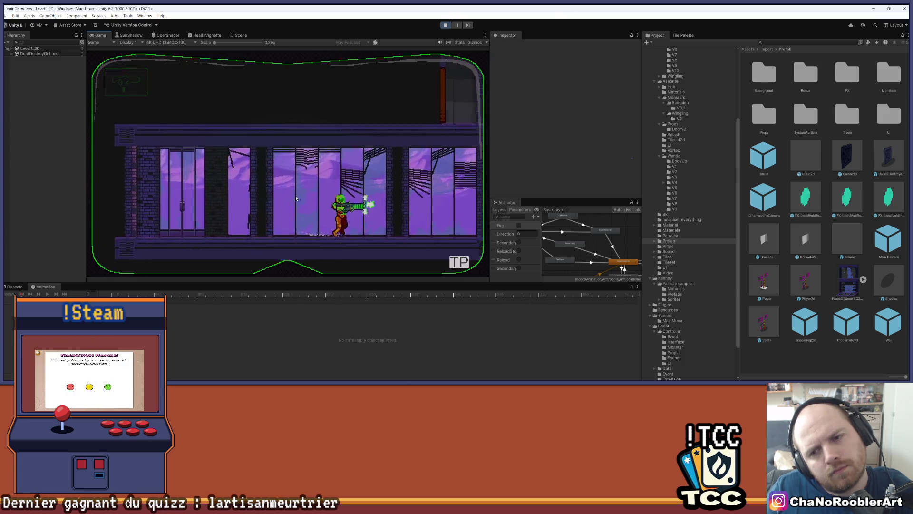
pyautogui.press('space')
pyautogui.press('d')
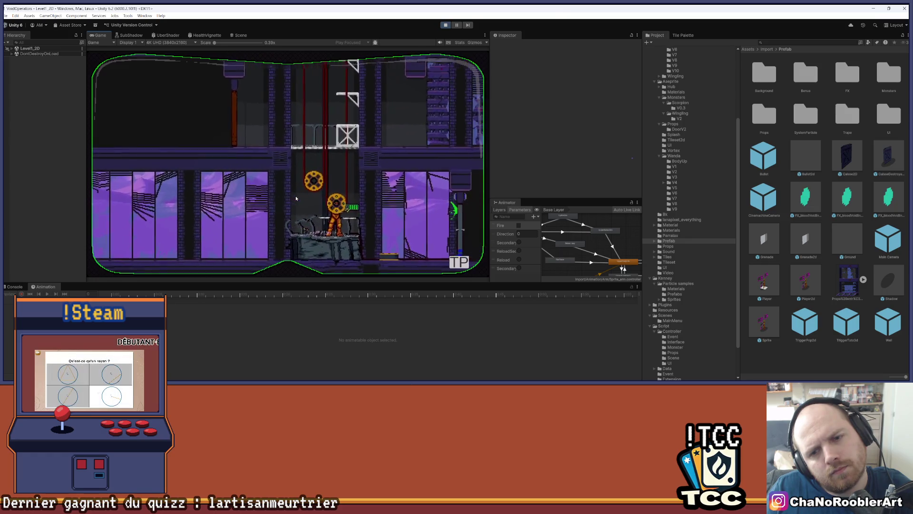
pyautogui.press('a')
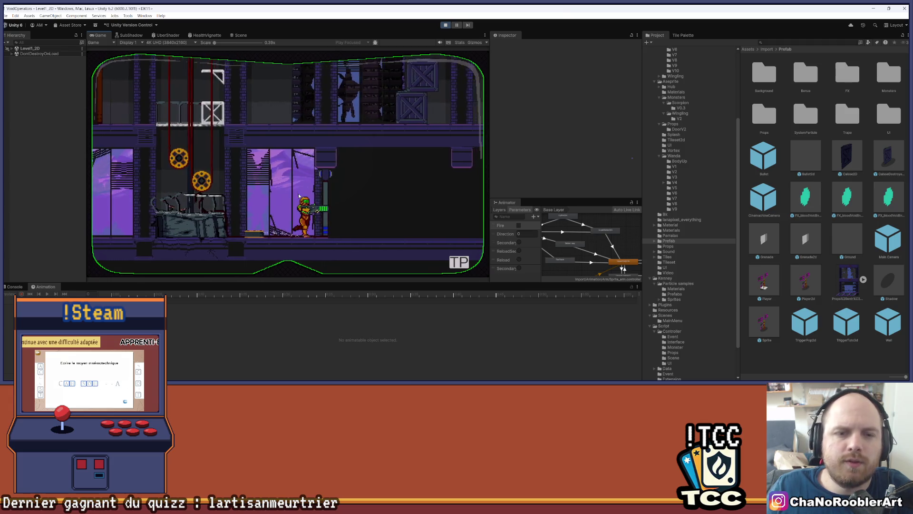
pyautogui.press('space')
pyautogui.press('w')
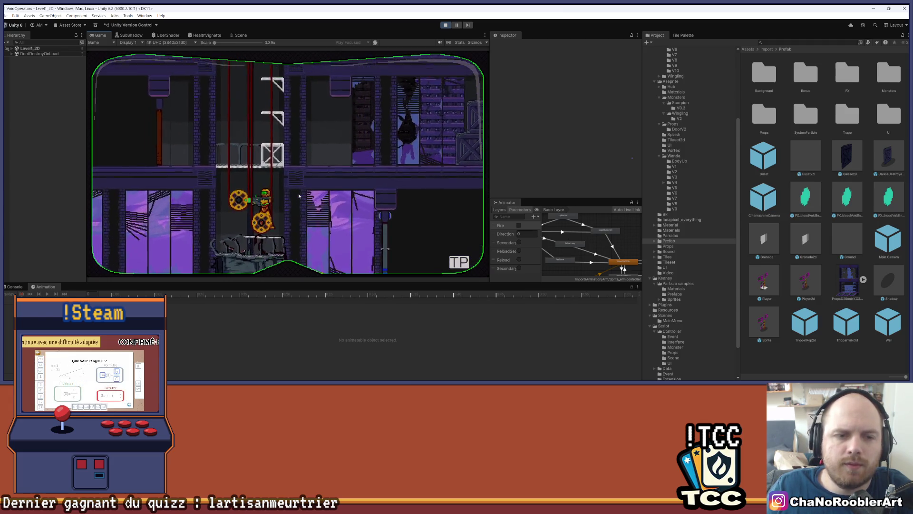
pyautogui.press('s')
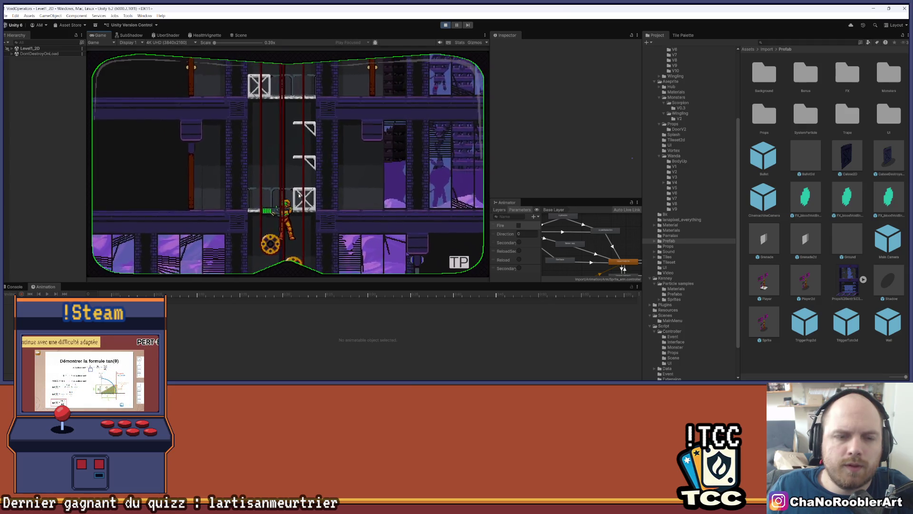
pyautogui.press('w')
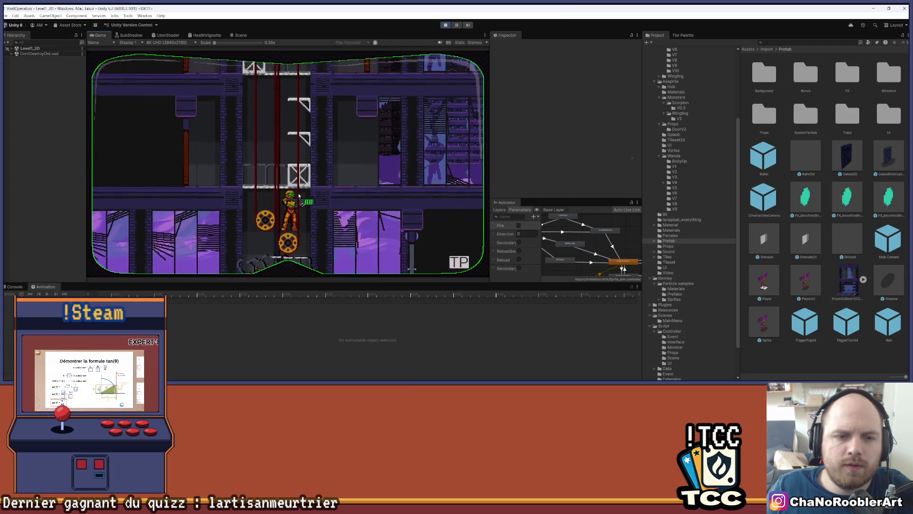
pyautogui.press('a')
pyautogui.press('a')
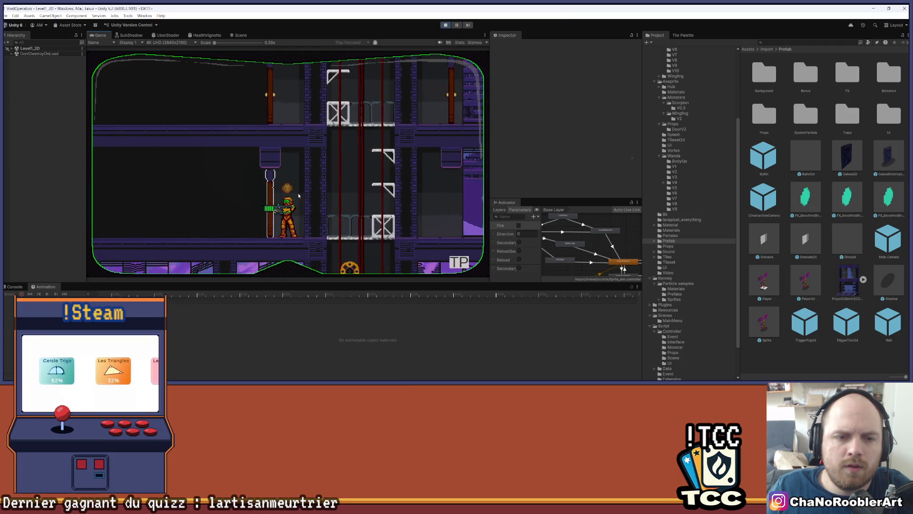
# Fire shots, jump off the ladder, run both ways, drop down and somersault, then stop
pyautogui.press('a')
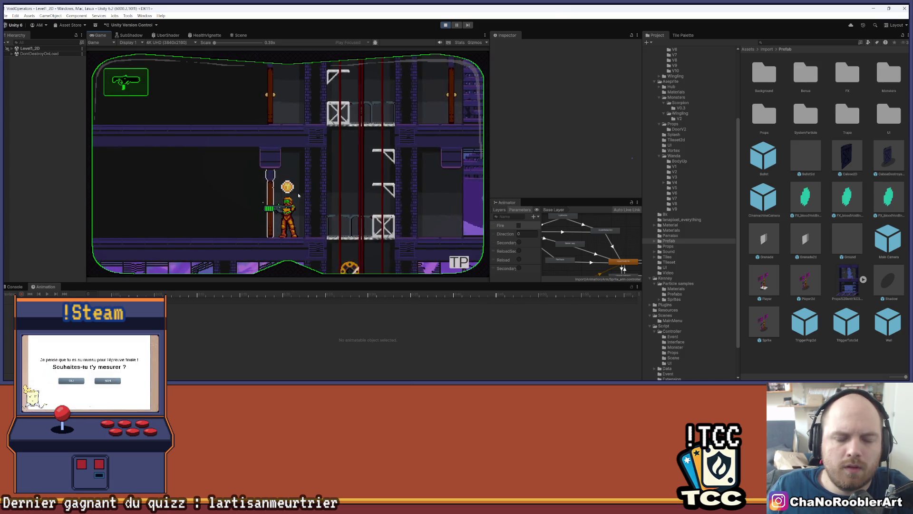
pyautogui.press('d')
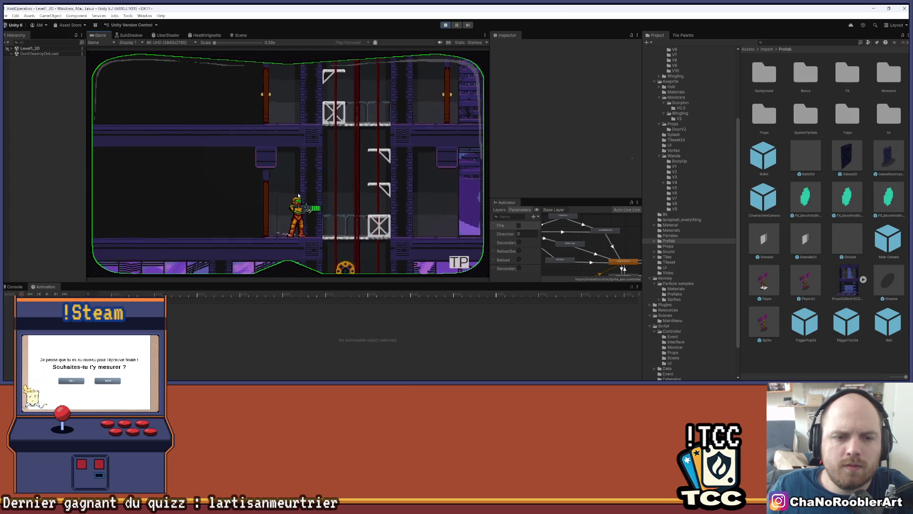
pyautogui.press('a')
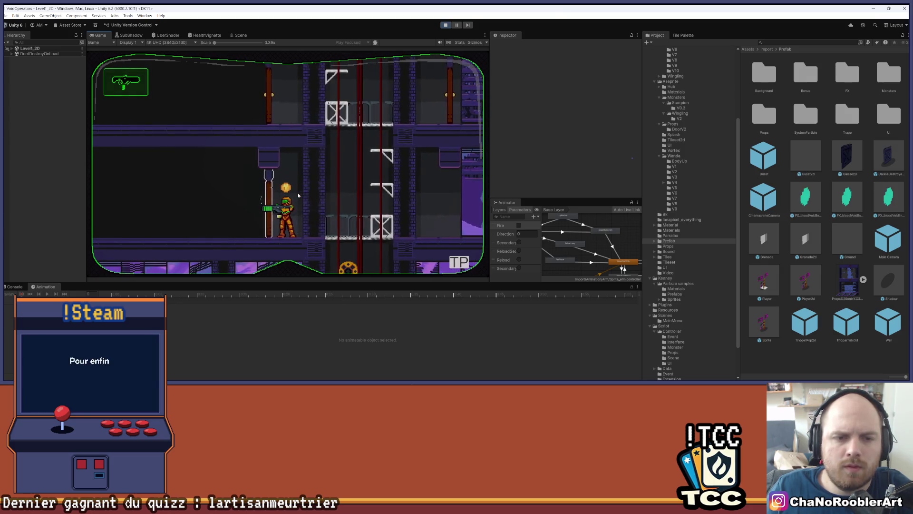
pyautogui.press('space')
pyautogui.press('d')
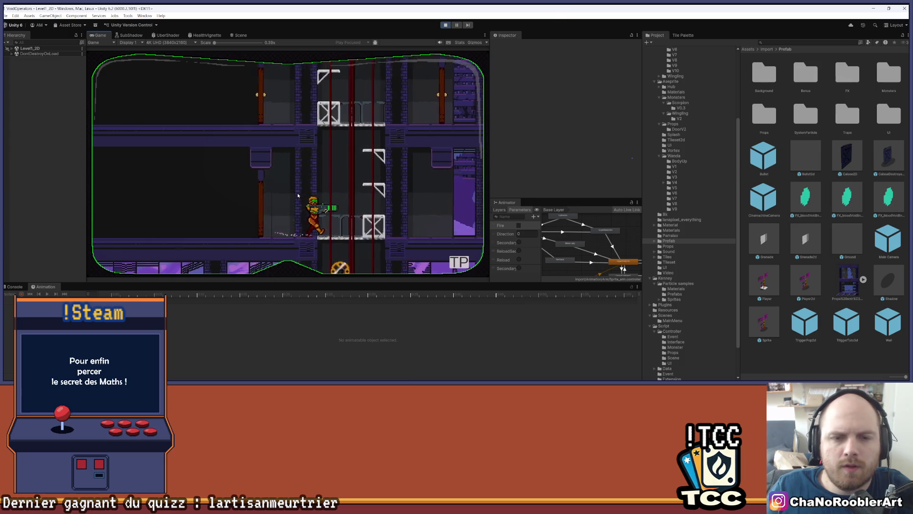
pyautogui.press('d')
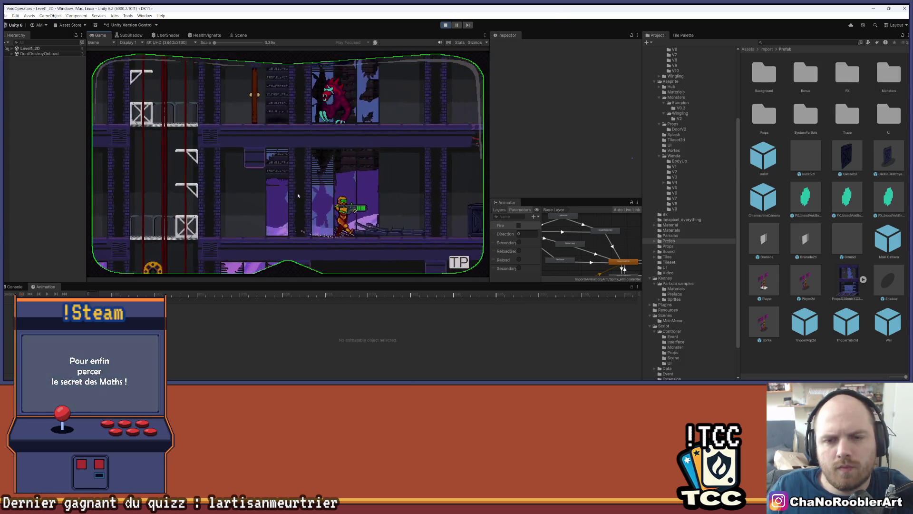
pyautogui.press('d')
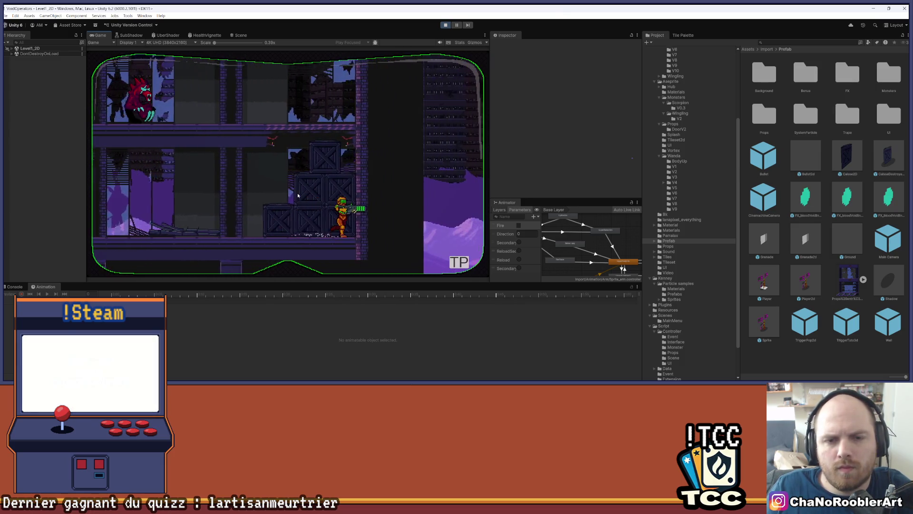
pyautogui.press('a')
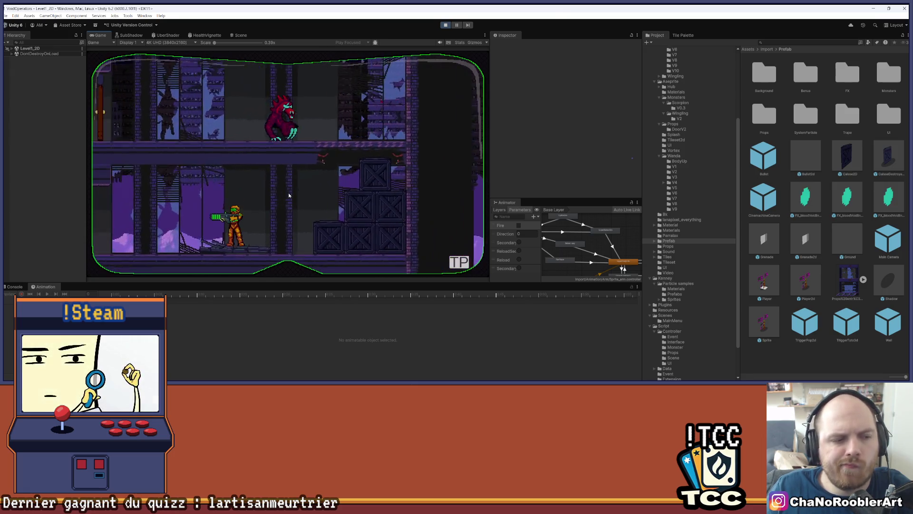
pyautogui.press('a')
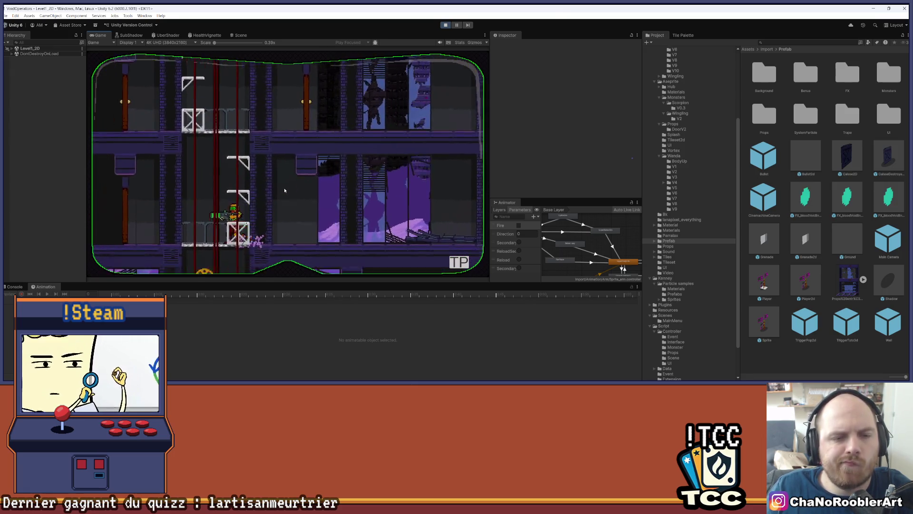
pyautogui.press('d')
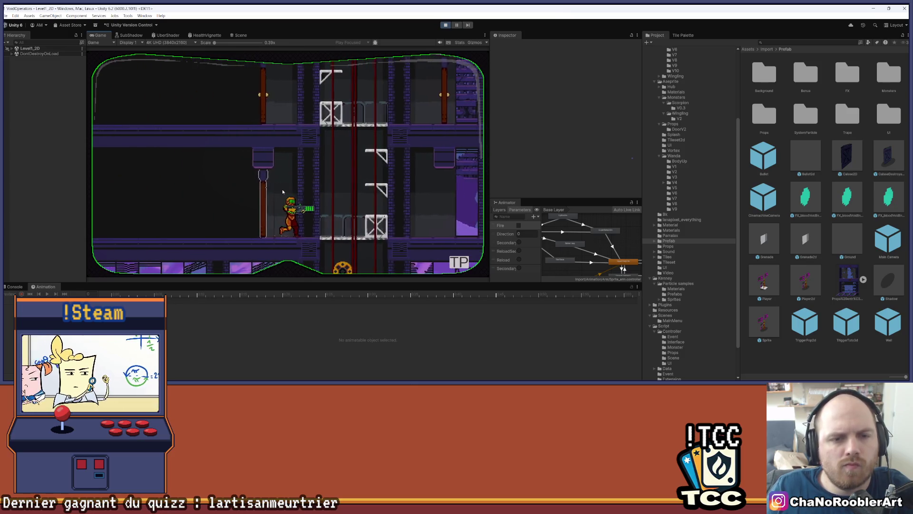
pyautogui.press('s')
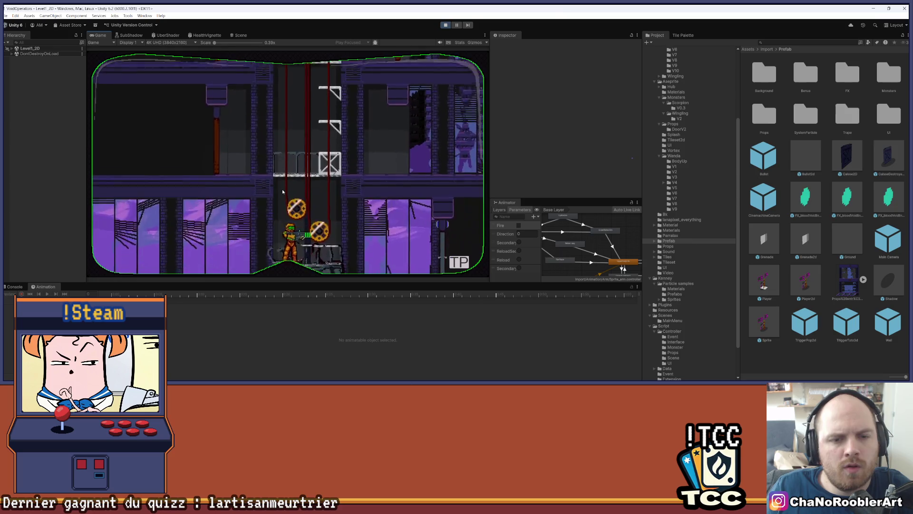
pyautogui.press('space')
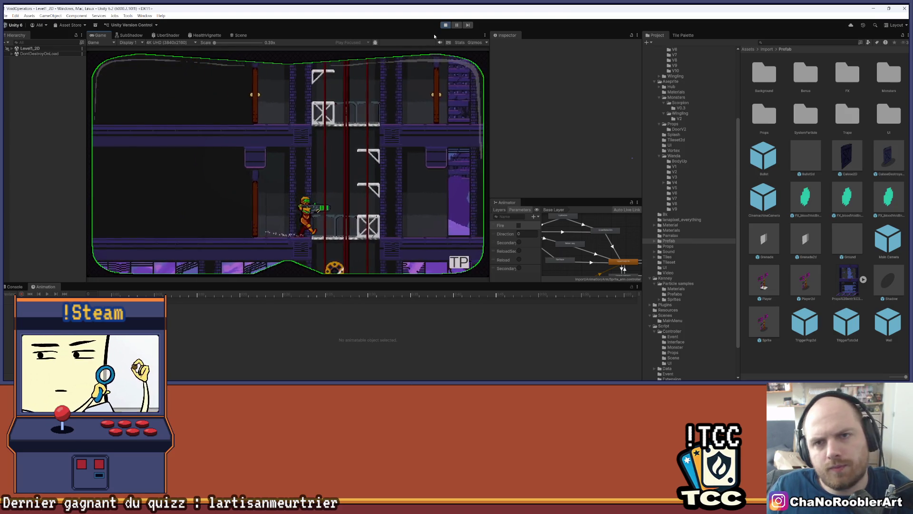
pyautogui.click(444, 25)
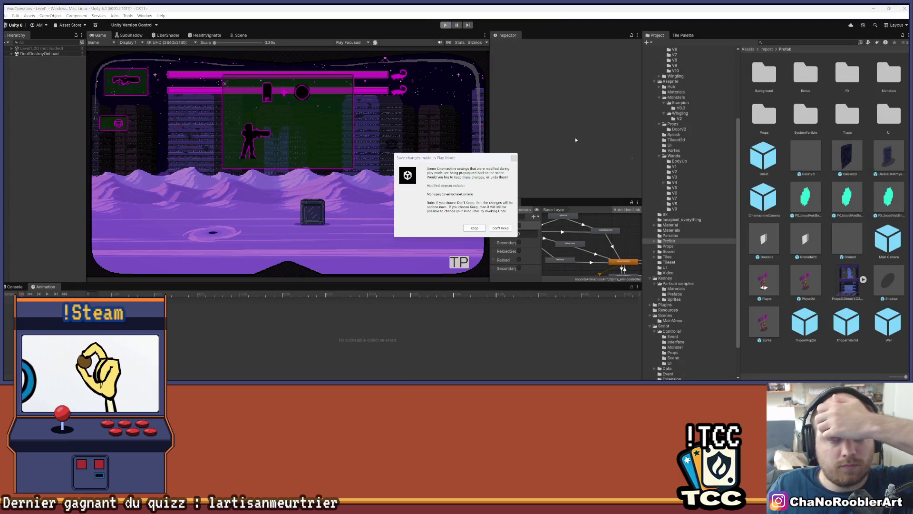
# Dismiss the prompt, dock the Animator, save the Level1 scene and open the Sprite prefab
pyautogui.click(514, 158)
pyautogui.moveTo(508, 203); pyautogui.dragTo(265, 40)
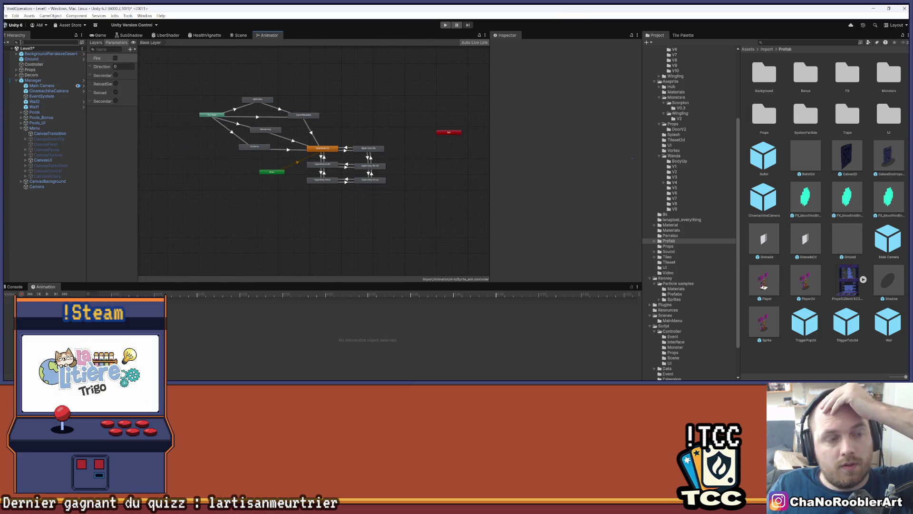
pyautogui.click(5, 16)
pyautogui.click(29, 37)
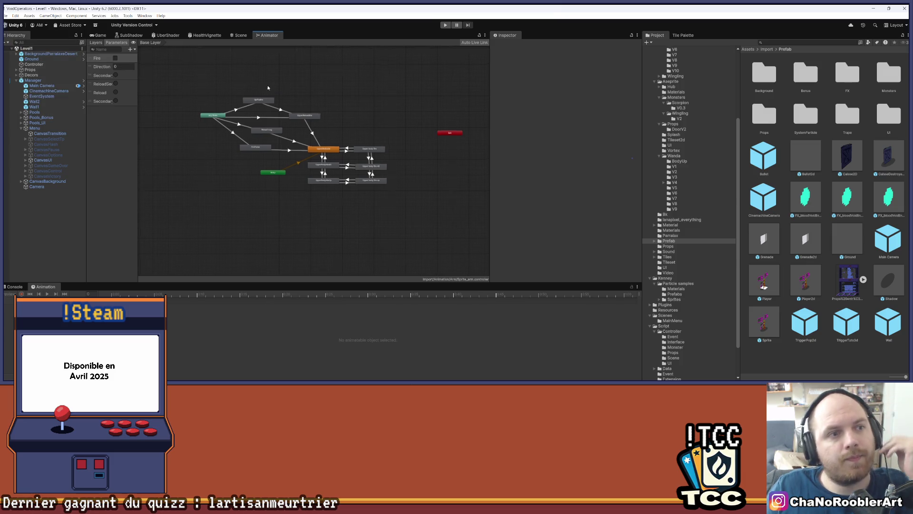
pyautogui.scroll(-2, 687, 150)
pyautogui.doubleClick(765, 325)
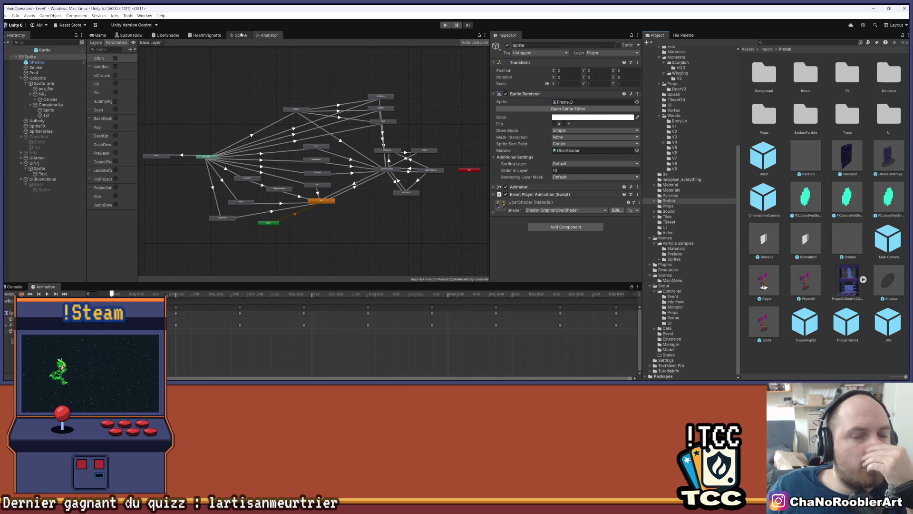
# Dock the Animator by the Inspector, select Sprite_arm and drag the V10 GunUp clip into its graph
pyautogui.moveTo(261, 36); pyautogui.dragTo(538, 36)
pyautogui.moveTo(488, 74); pyautogui.dragTo(347, 83)
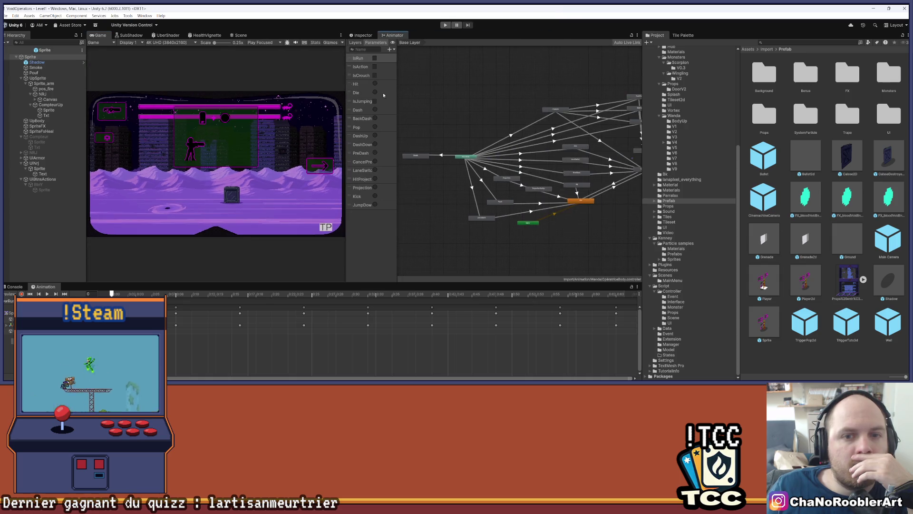
pyautogui.moveTo(496, 137); pyautogui.dragTo(425, 136)
pyautogui.click(44, 83)
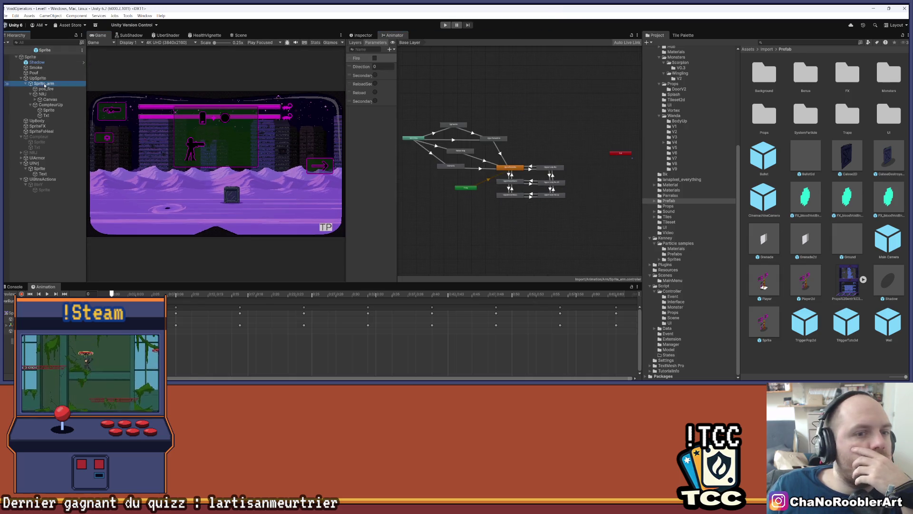
pyautogui.scroll(4, 529, 131)
pyautogui.moveTo(529, 131); pyautogui.dragTo(574, 130)
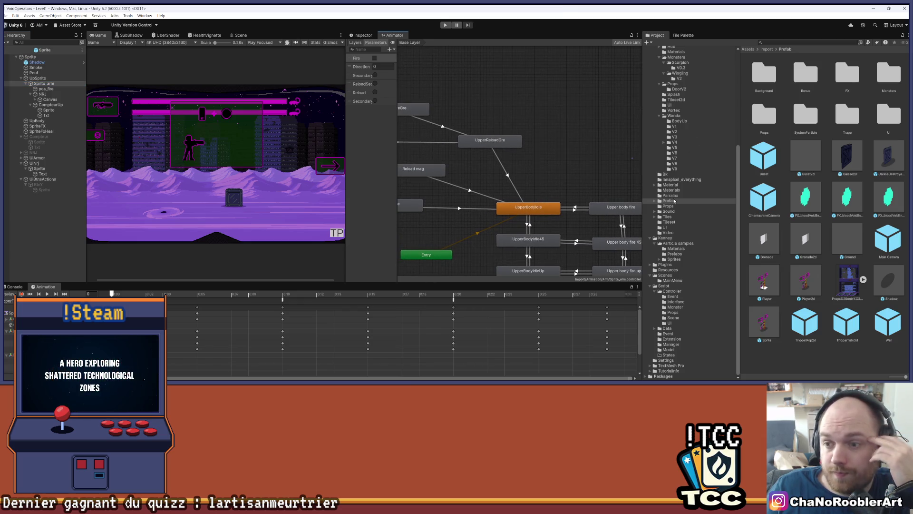
pyautogui.scroll(7, 687, 119)
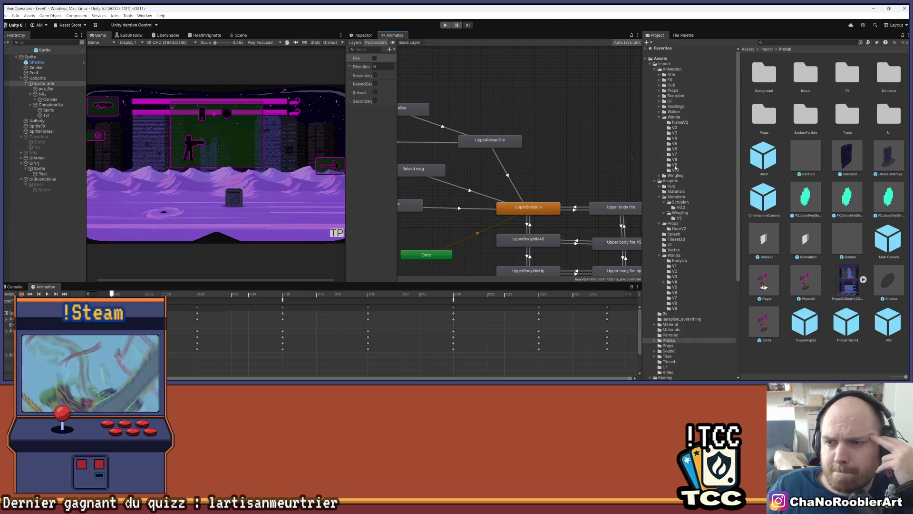
pyautogui.click(680, 170)
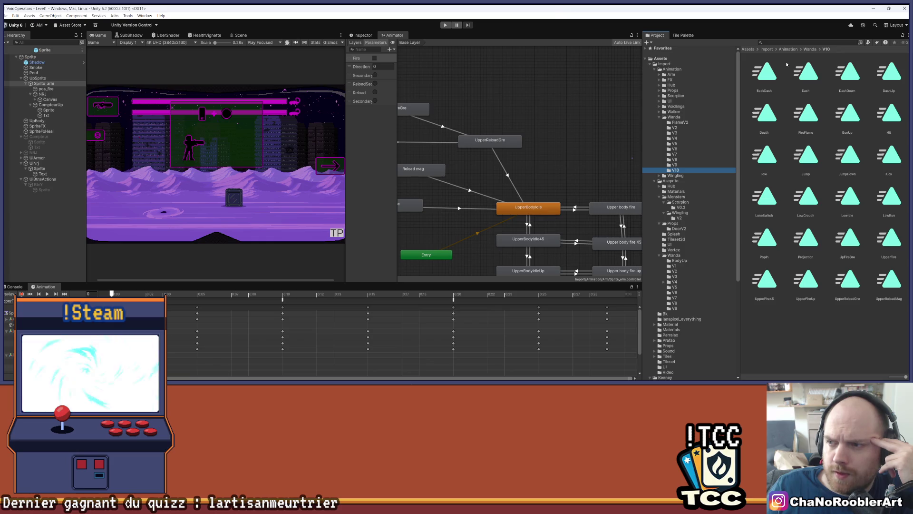
pyautogui.moveTo(831, 119)
pyautogui.mouseDown()
pyautogui.moveTo(711, 87)
pyautogui.moveTo(512, 101)
pyautogui.mouseUp()
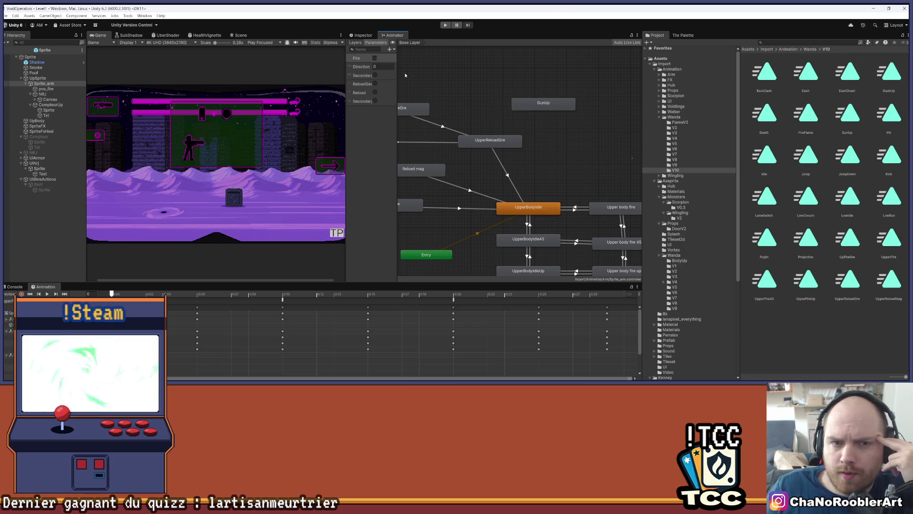
# Select Sprite_arm and preview the GunUp animation clip on the character prefab
pyautogui.click(46, 85)
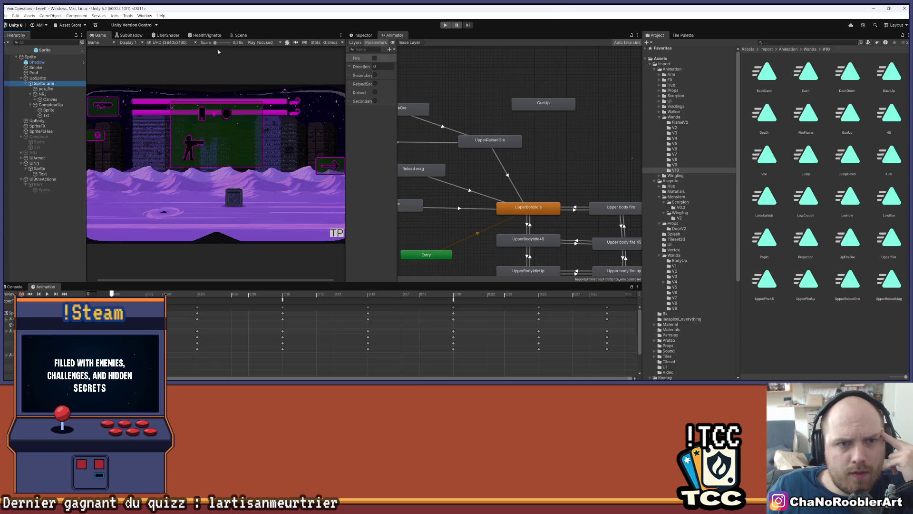
pyautogui.click(241, 35)
pyautogui.scroll(3, 269, 175)
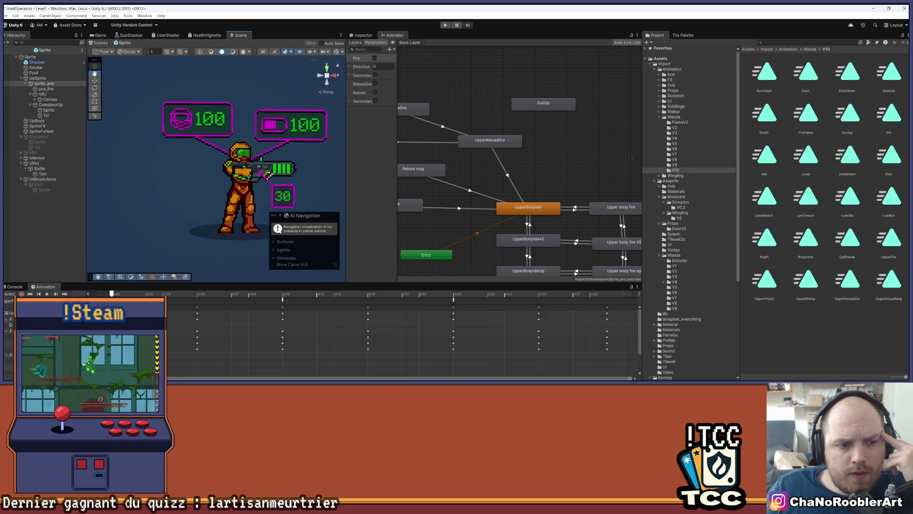
pyautogui.click(10, 300)
pyautogui.click(21, 228)
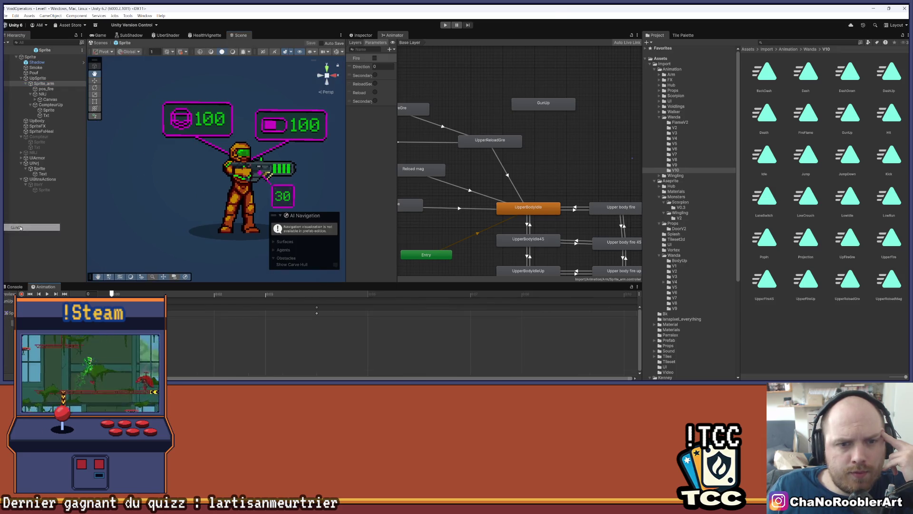
pyautogui.click(48, 293)
# Zoom the Animator graph and place the GunUp state just below FireFlame
pyautogui.scroll(-2, 199, 219)
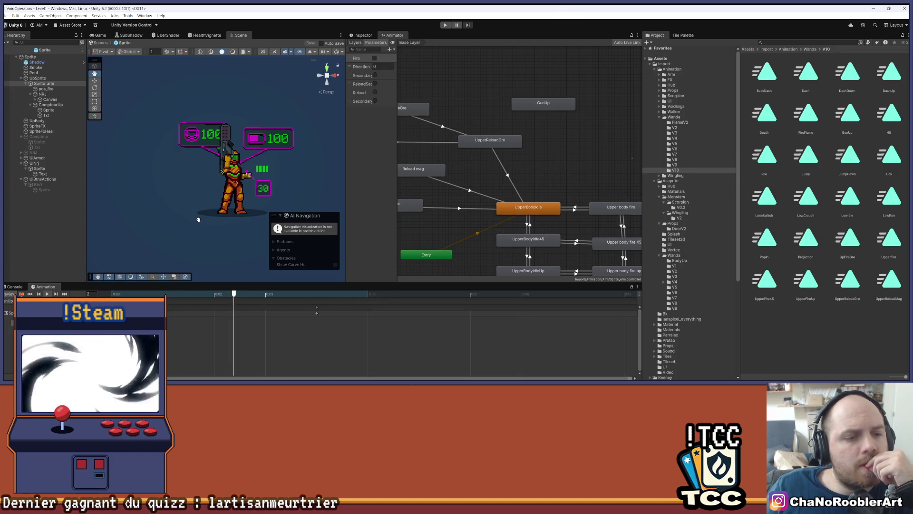
pyautogui.scroll(-3, 572, 150)
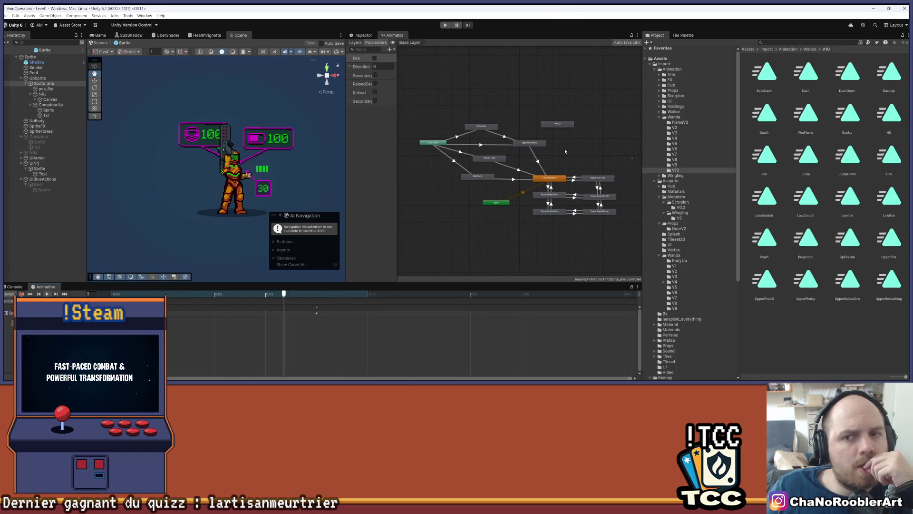
pyautogui.scroll(2, 566, 154)
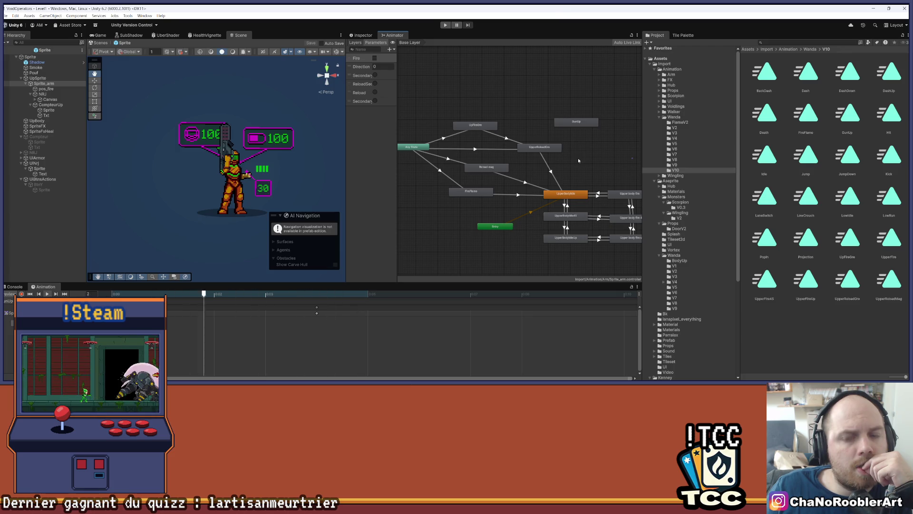
pyautogui.moveTo(496, 226); pyautogui.dragTo(518, 263)
pyautogui.moveTo(578, 122)
pyautogui.mouseDown()
pyautogui.moveTo(539, 188)
pyautogui.moveTo(475, 219)
pyautogui.mouseUp()
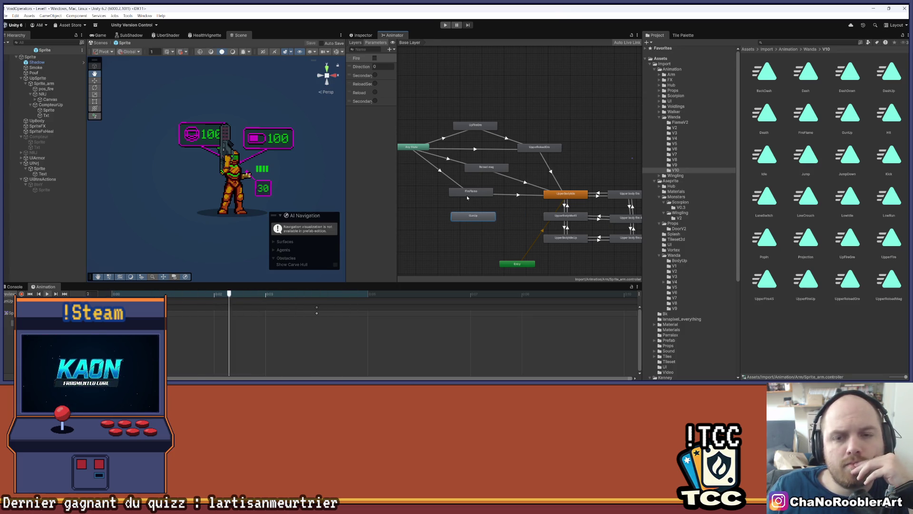
# Inspect the Any State to FireFlame transition, then fine-tune GunUp's position in the graph
pyautogui.click(446, 178)
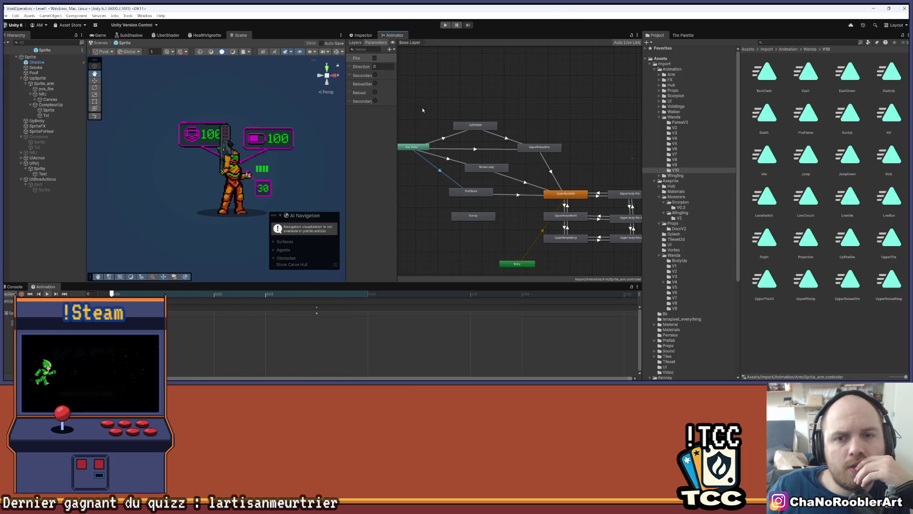
pyautogui.click(365, 35)
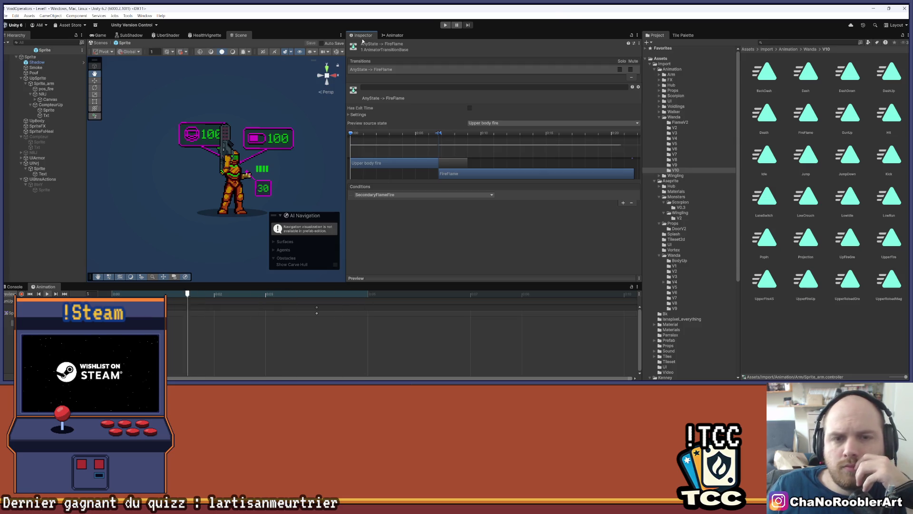
pyautogui.click(393, 35)
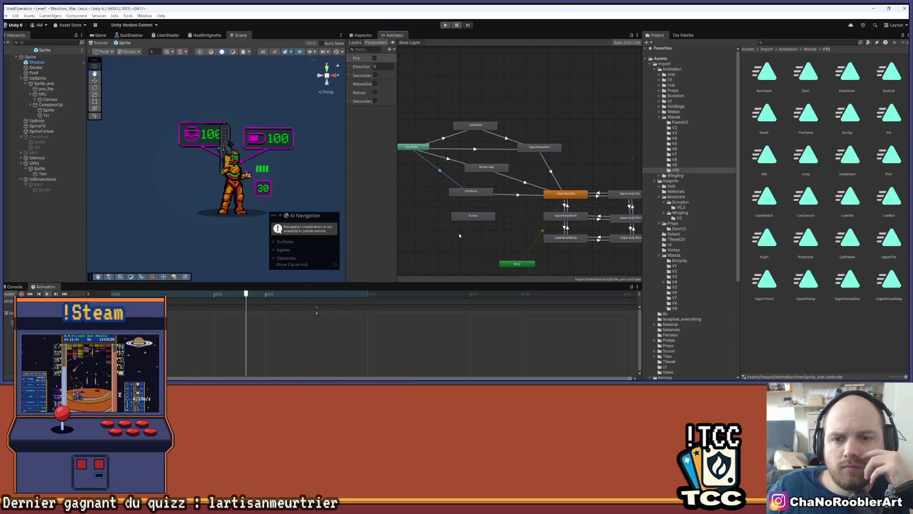
pyautogui.moveTo(467, 219); pyautogui.dragTo(464, 216)
pyautogui.click(435, 193)
pyautogui.moveTo(431, 181); pyautogui.dragTo(458, 183)
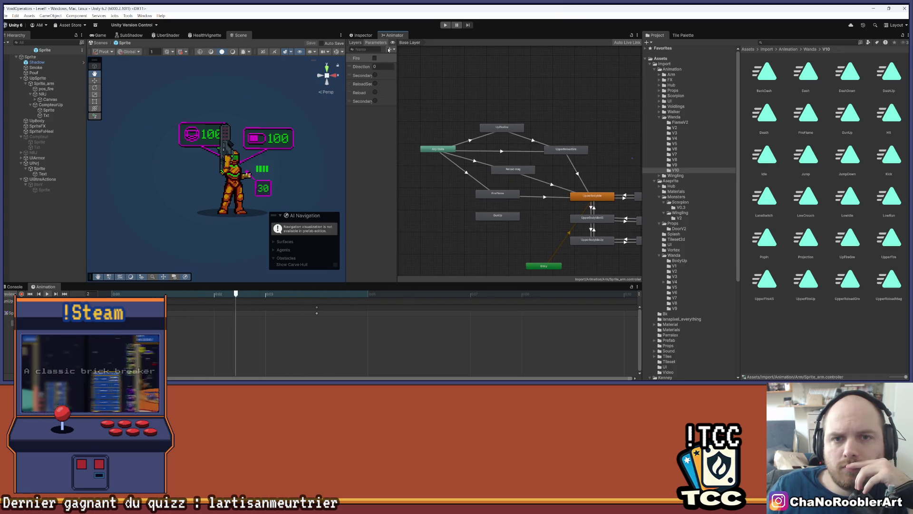
# Add a new trigger parameter named GunUp to the arm animator
pyautogui.click(389, 50)
pyautogui.click(408, 80)
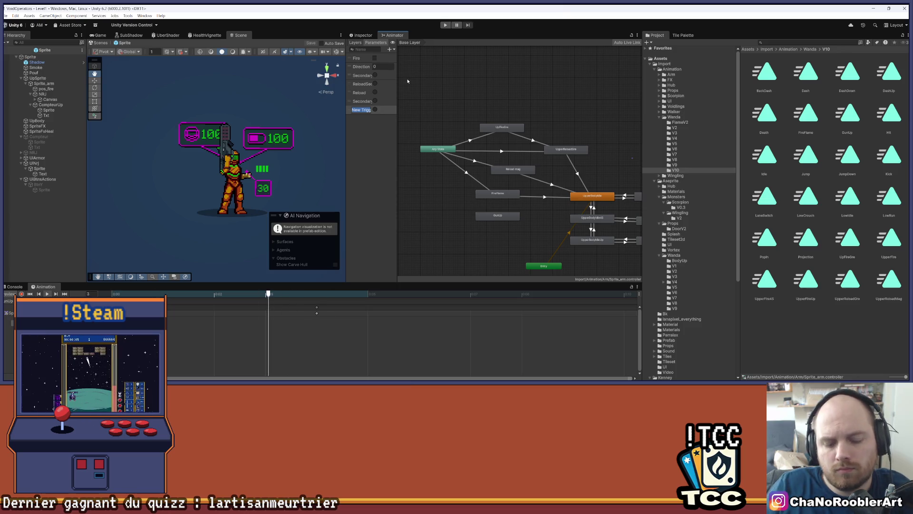
pyautogui.write('g')
pyautogui.press('BackSpace')
pyautogui.write('GunUp')
pyautogui.press('Return')
# Create a transition from Any State to the GunUp state and dock its settings
pyautogui.scroll(2, 434, 182)
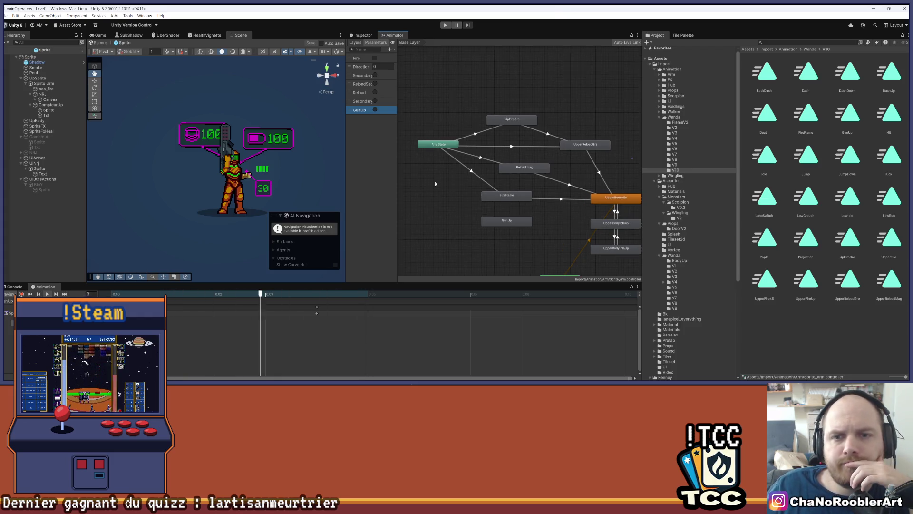
pyautogui.rightClick(432, 144)
pyautogui.click(436, 150)
pyautogui.click(487, 220)
pyautogui.moveTo(491, 223); pyautogui.dragTo(473, 235)
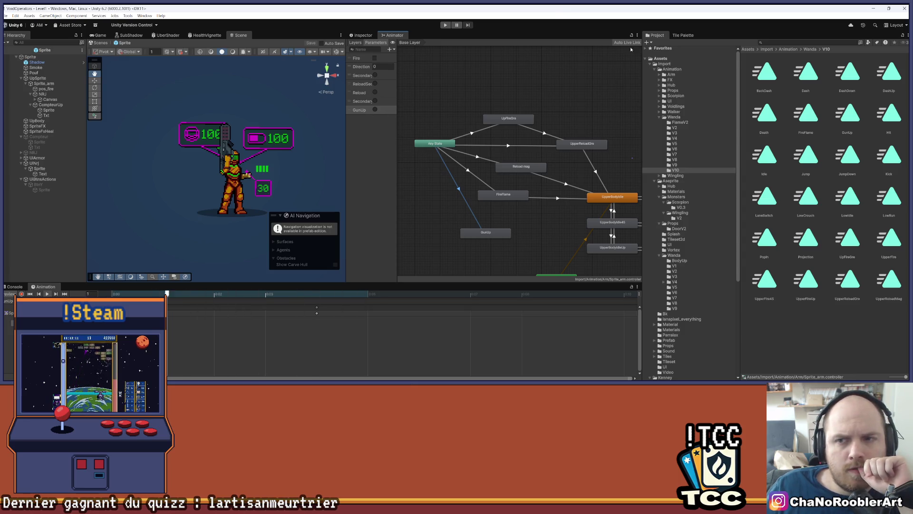
pyautogui.moveTo(363, 35); pyautogui.dragTo(605, 101)
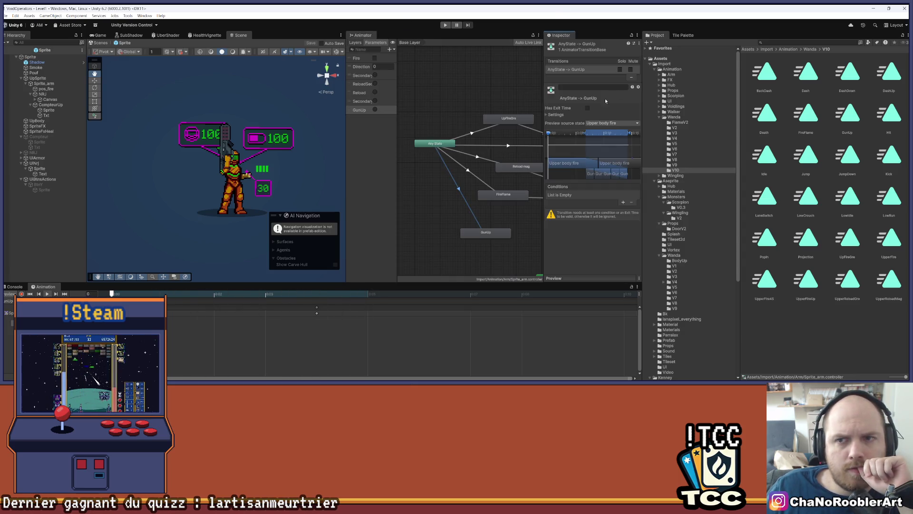
# Give the Any State to GunUp transition a GunUp trigger condition and 0 transition duration
pyautogui.moveTo(560, 36)
pyautogui.mouseDown()
pyautogui.moveTo(411, 169)
pyautogui.moveTo(337, 92)
pyautogui.moveTo(422, 99)
pyautogui.moveTo(380, 119)
pyautogui.mouseUp()
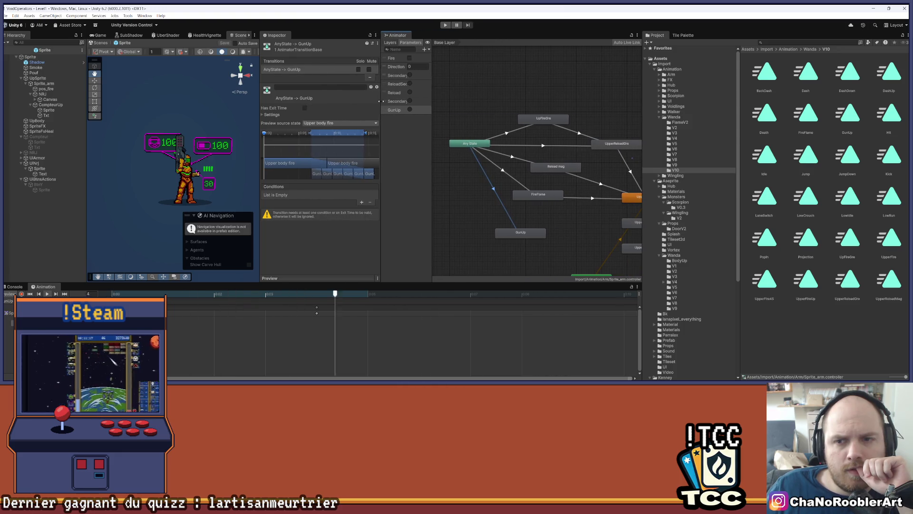
pyautogui.click(362, 202)
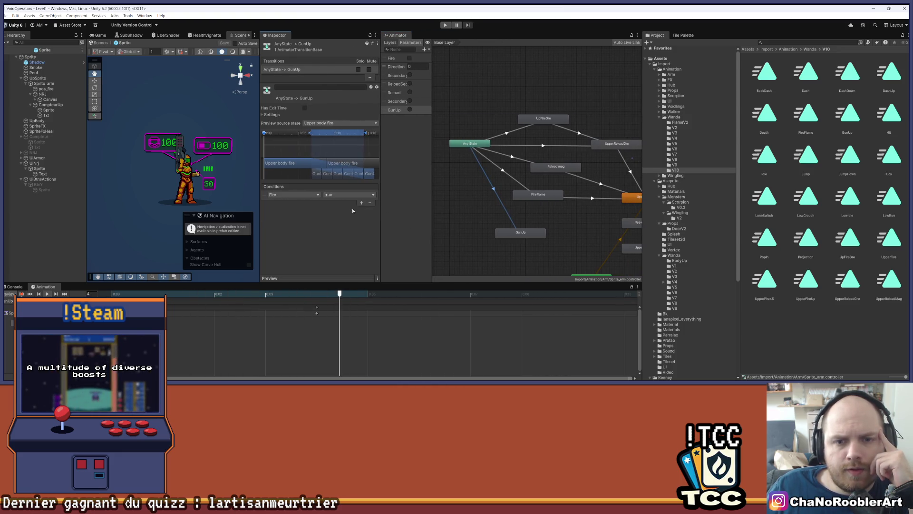
pyautogui.click(298, 195)
pyautogui.click(281, 250)
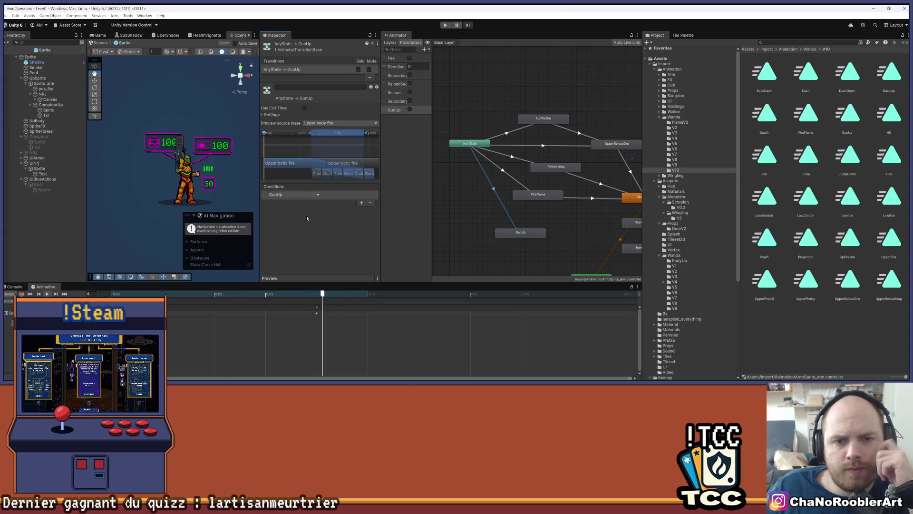
pyautogui.click(274, 115)
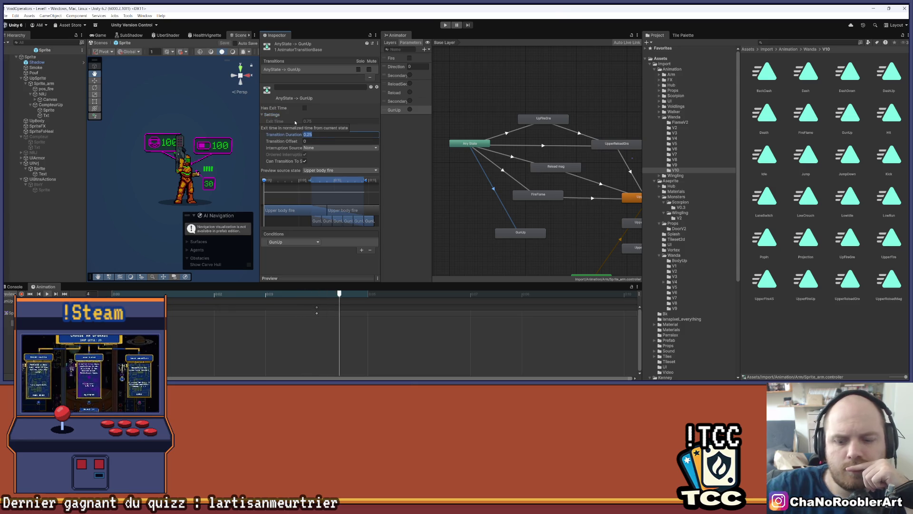
pyautogui.write('0')
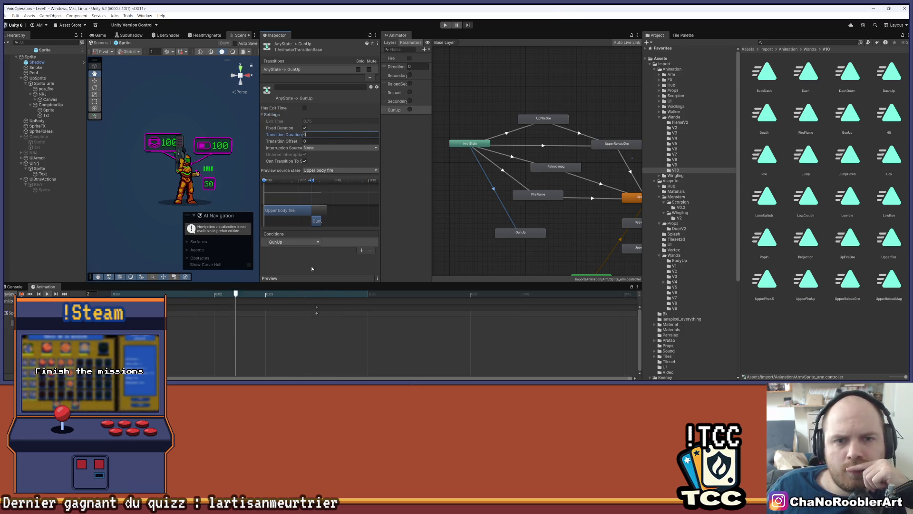
pyautogui.press('Return')
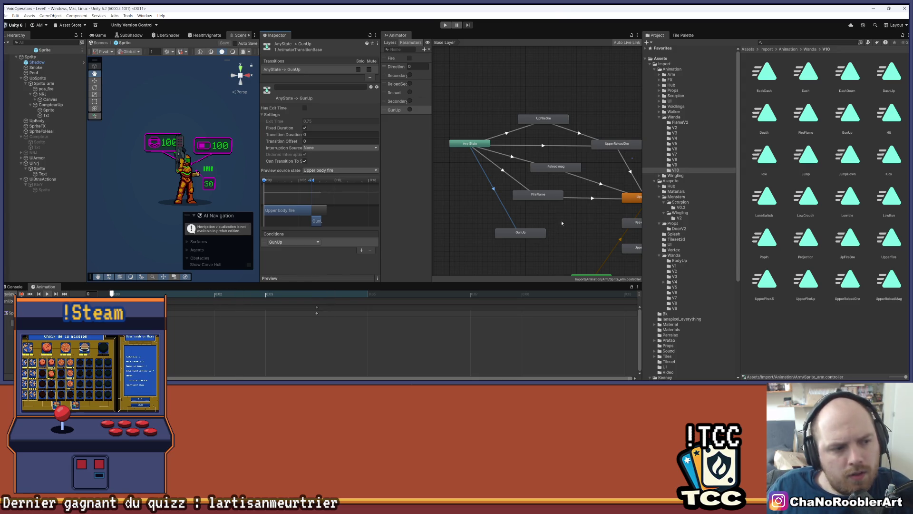
# Look over the graph around Entry and select the GunUp state to review its settings
pyautogui.moveTo(566, 210); pyautogui.dragTo(553, 200)
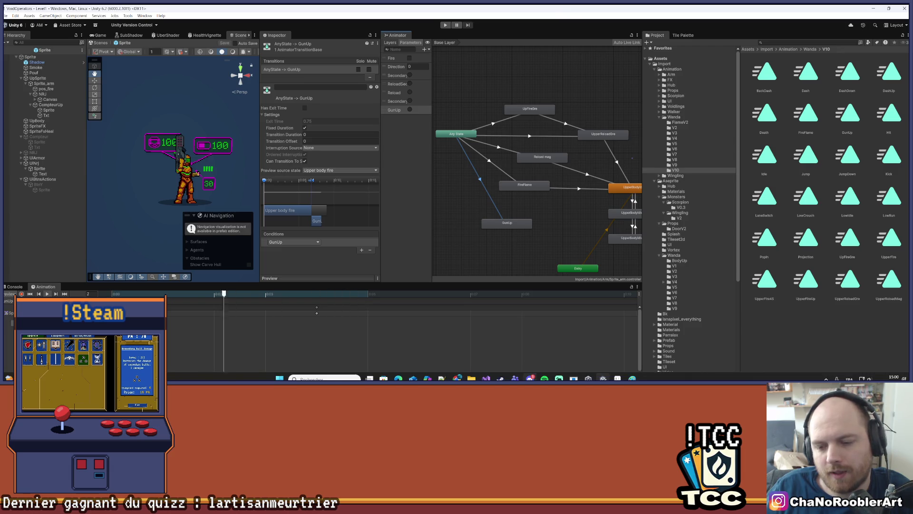
pyautogui.moveTo(529, 378)
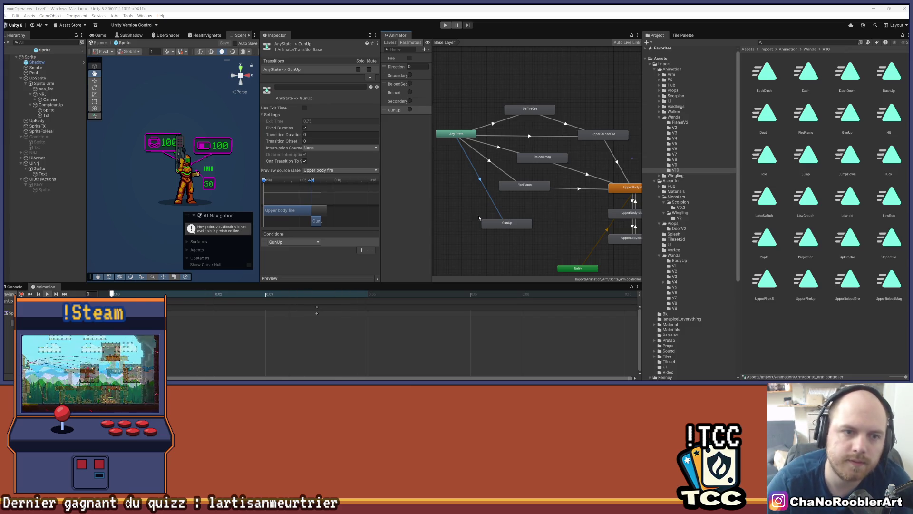
pyautogui.scroll(5, 207, 136)
pyautogui.scroll(4, 187, 163)
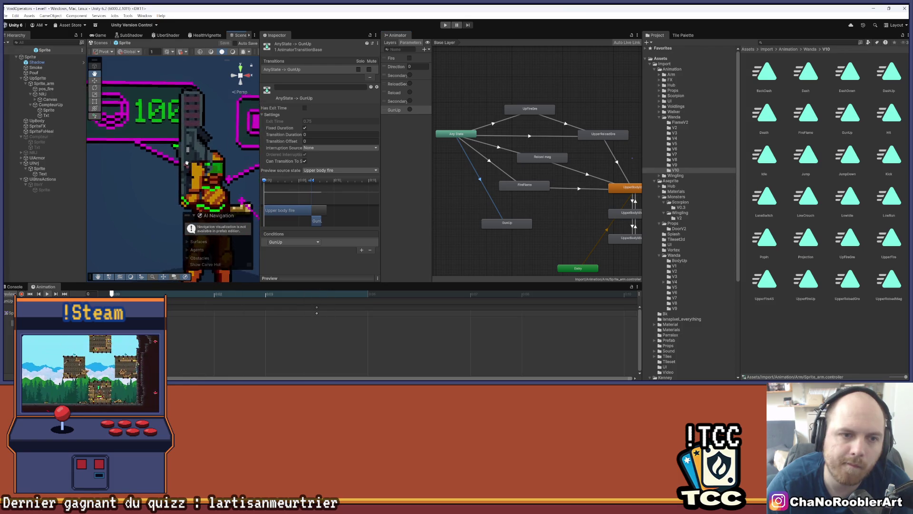
pyautogui.scroll(2, 187, 163)
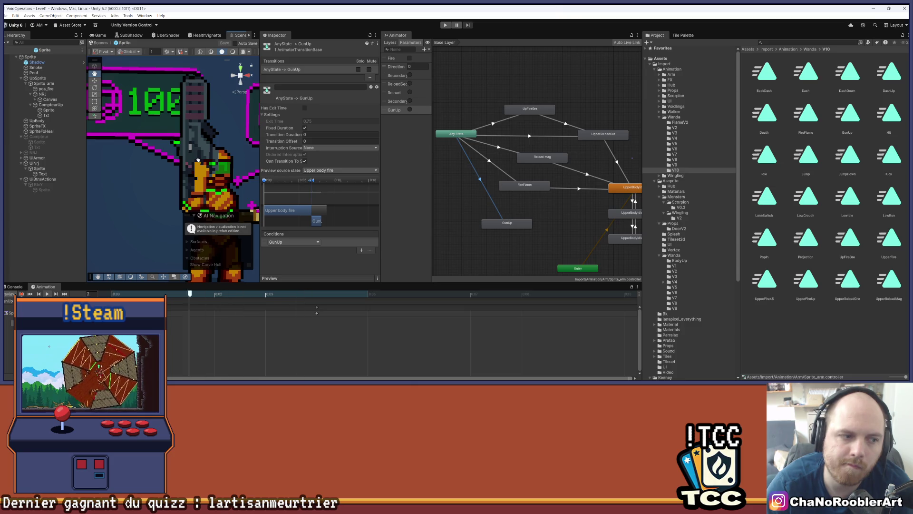
pyautogui.scroll(-5, 198, 160)
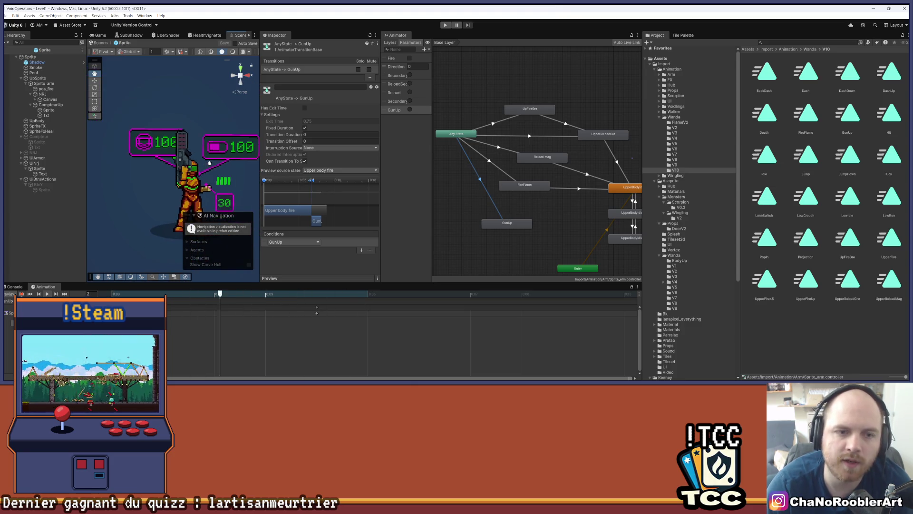
pyautogui.scroll(-1, 208, 165)
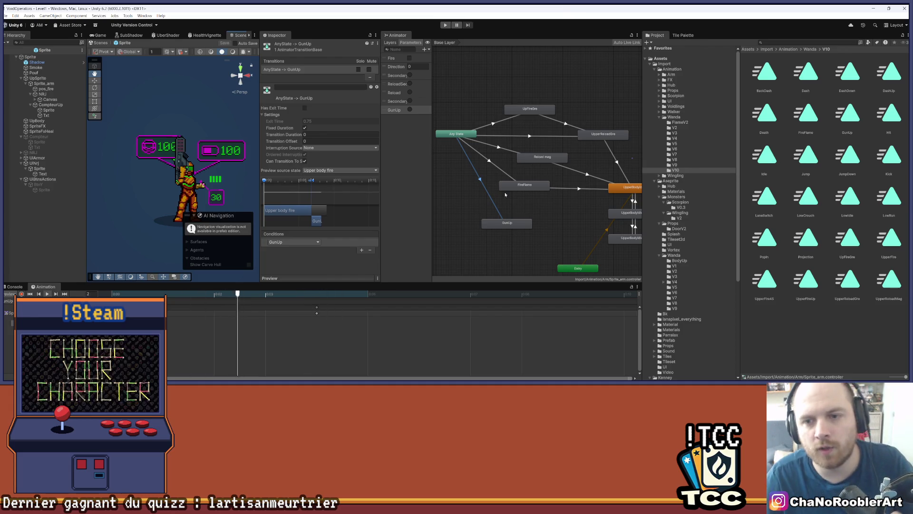
pyautogui.click(527, 222)
# Review the FireFlame to UpperBodyIdle transition, then reselect the GunUp state among the upper-body states
pyautogui.moveTo(544, 215); pyautogui.dragTo(521, 201)
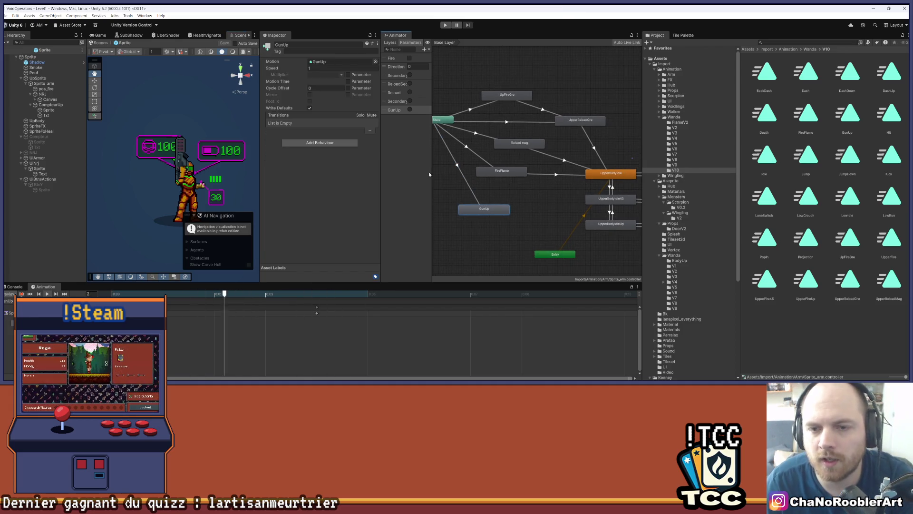
pyautogui.click(544, 174)
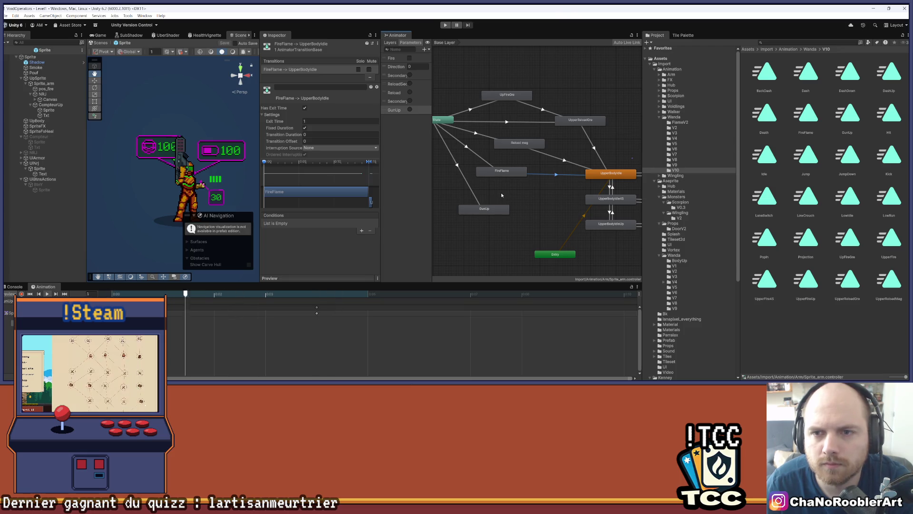
pyautogui.scroll(-2, 501, 193)
pyautogui.scroll(-2, 515, 218)
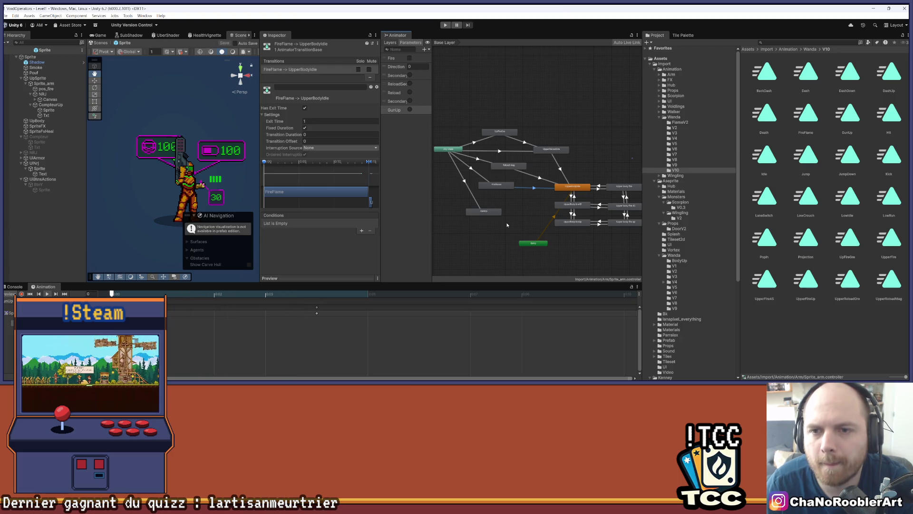
pyautogui.click(482, 210)
pyautogui.scroll(3, 482, 211)
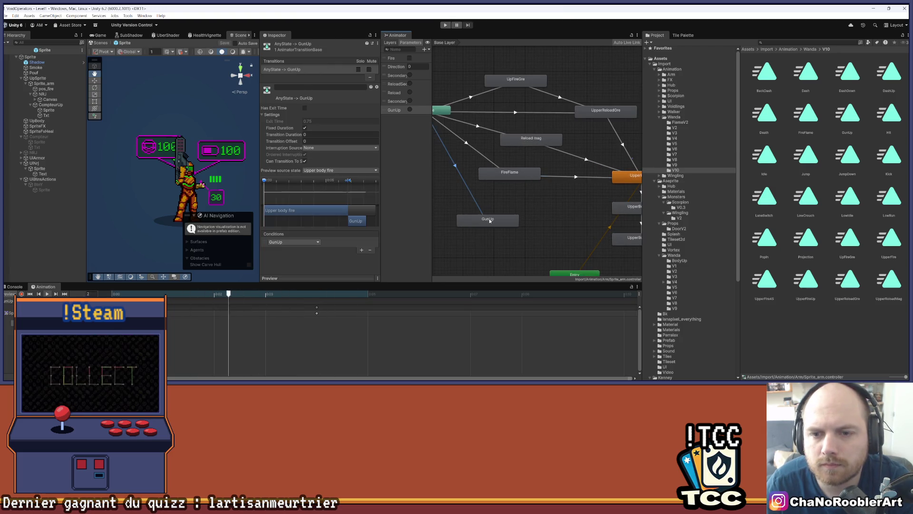
pyautogui.scroll(-3, 598, 205)
pyautogui.moveTo(553, 203)
pyautogui.mouseDown()
pyautogui.moveTo(519, 168)
pyautogui.moveTo(510, 172)
pyautogui.moveTo(548, 188)
pyautogui.mouseUp()
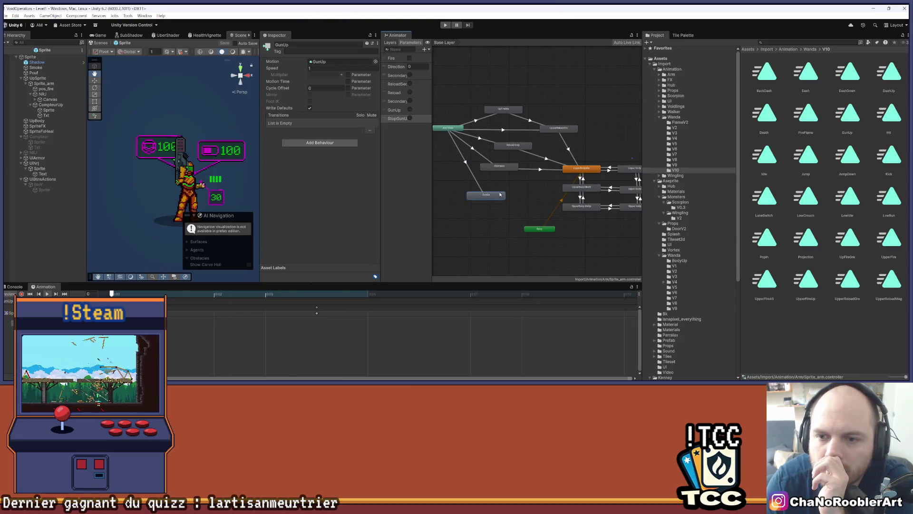
# Create a GunUp to UpperBodyIdle transition with exit time off and 0 duration
pyautogui.rightClick(497, 194)
pyautogui.click(514, 194)
pyautogui.click(576, 169)
pyautogui.click(546, 184)
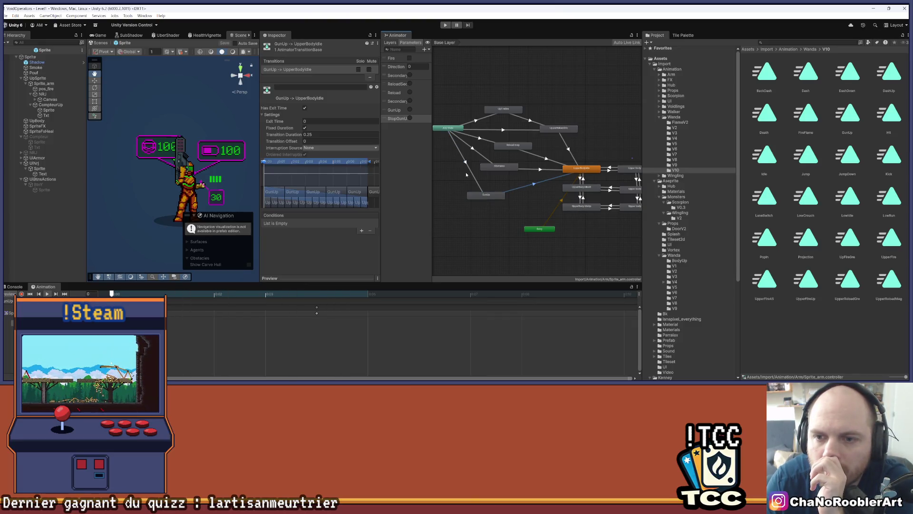
pyautogui.click(304, 108)
pyautogui.click(314, 135)
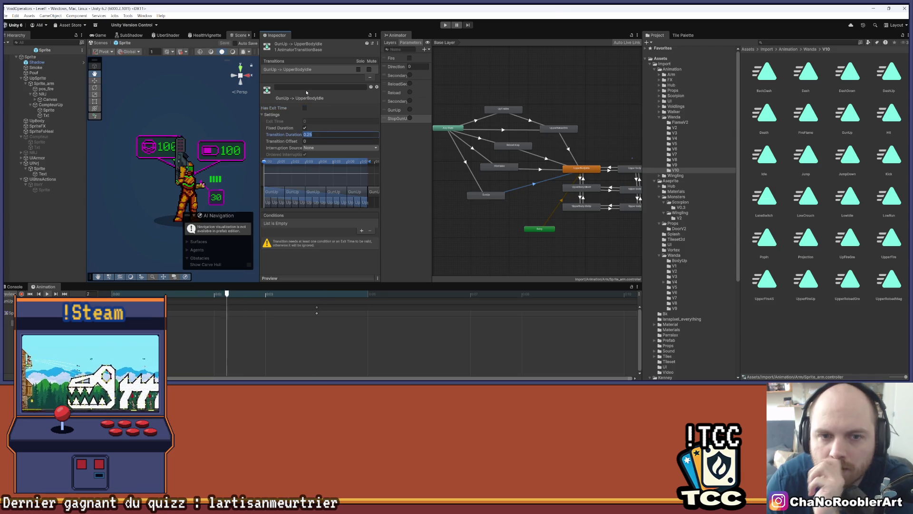
pyautogui.write('0')
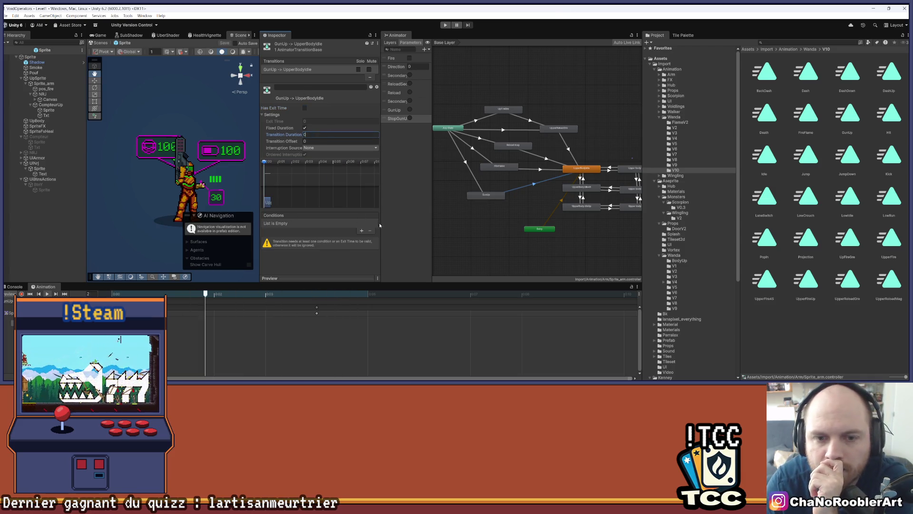
# Set that transition's condition to StopGunUp and widen the Scene view
pyautogui.click(362, 231)
pyautogui.click(293, 224)
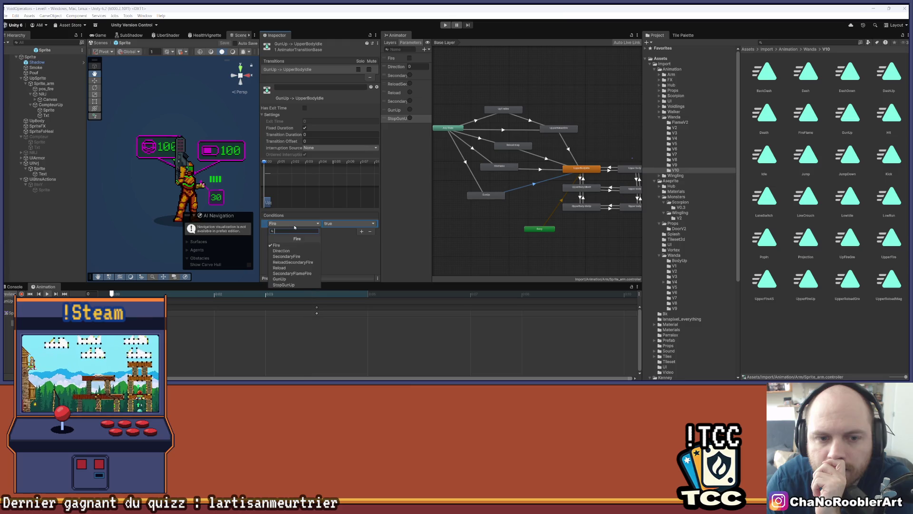
pyautogui.click(289, 278)
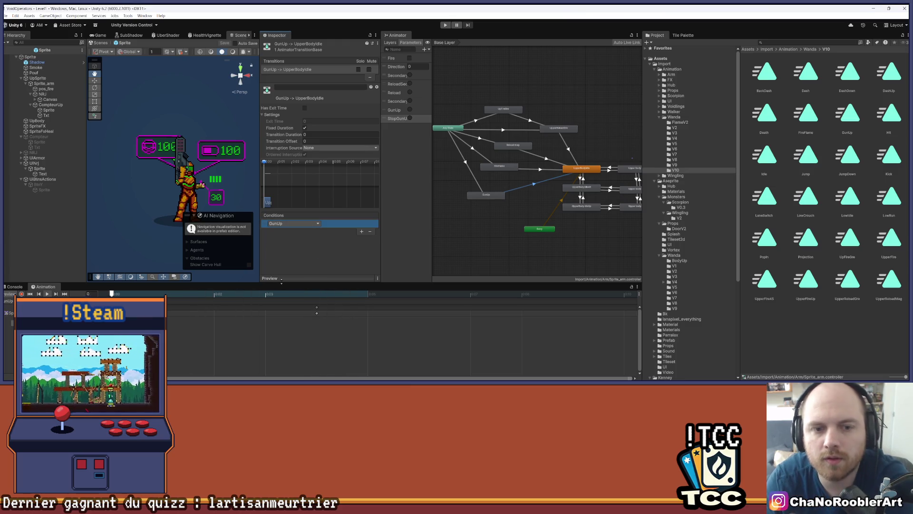
pyautogui.click(313, 225)
pyautogui.click(291, 284)
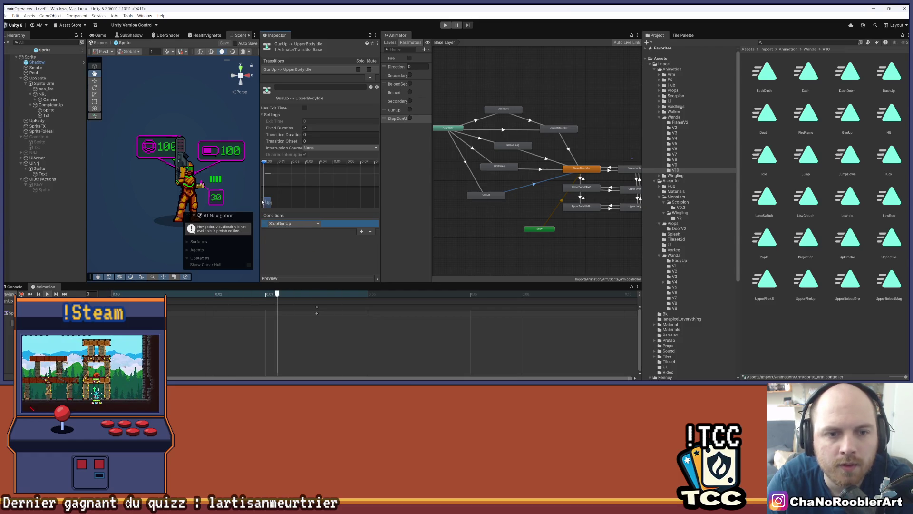
pyautogui.moveTo(260, 202); pyautogui.dragTo(394, 202)
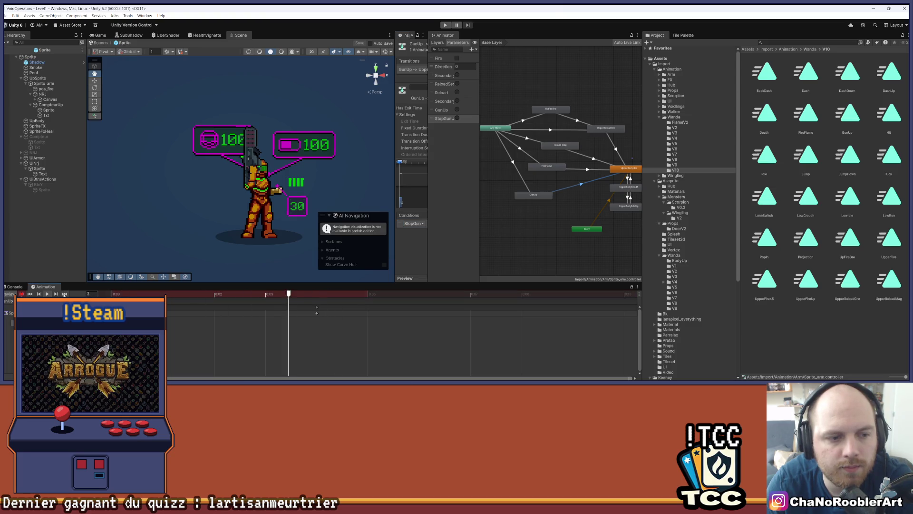
# Stop the preview, frame the character and HUD, and select the NRJ energy bar
pyautogui.click(112, 294)
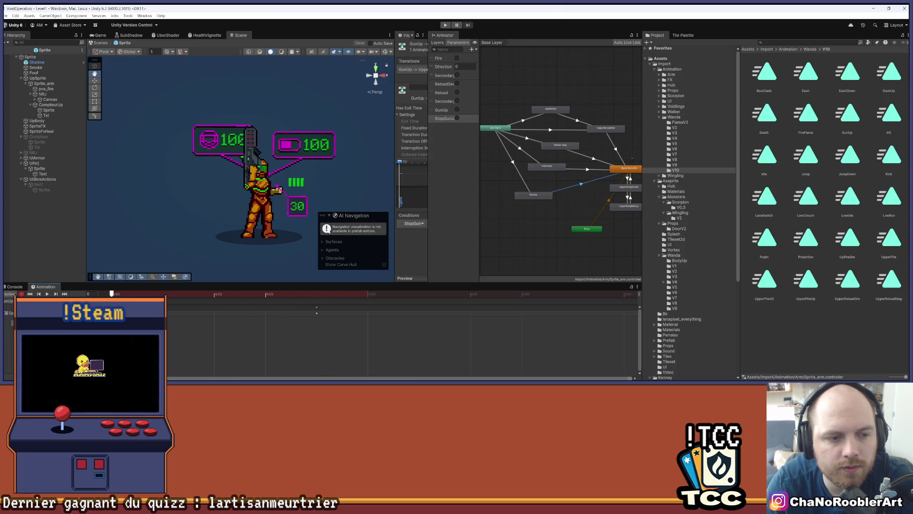
pyautogui.moveTo(193, 140); pyautogui.dragTo(159, 139)
pyautogui.scroll(2, 159, 138)
pyautogui.moveTo(214, 141); pyautogui.dragTo(243, 144)
pyautogui.click(43, 94)
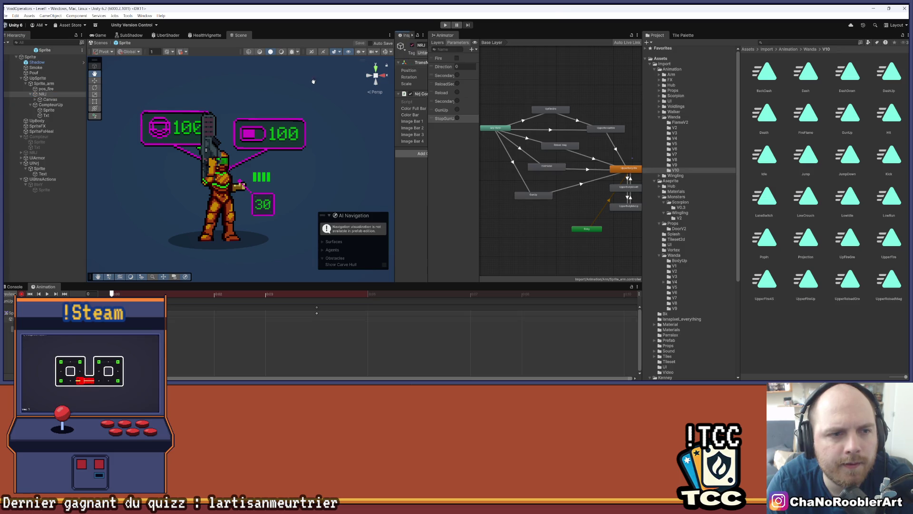
pyautogui.scroll(2, 218, 165)
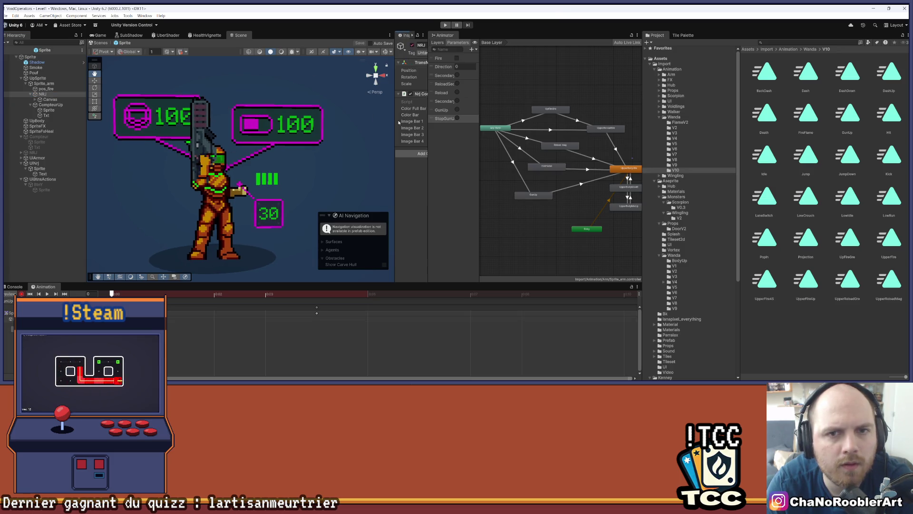
pyautogui.moveTo(444, 36)
pyautogui.mouseDown()
pyautogui.moveTo(241, 287)
pyautogui.moveTo(238, 95)
pyautogui.moveTo(269, 37)
pyautogui.mouseUp()
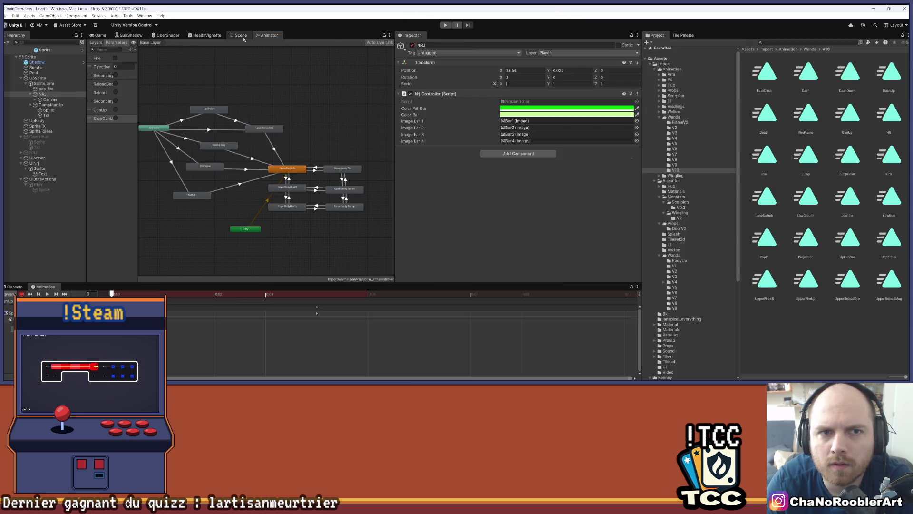
pyautogui.click(240, 35)
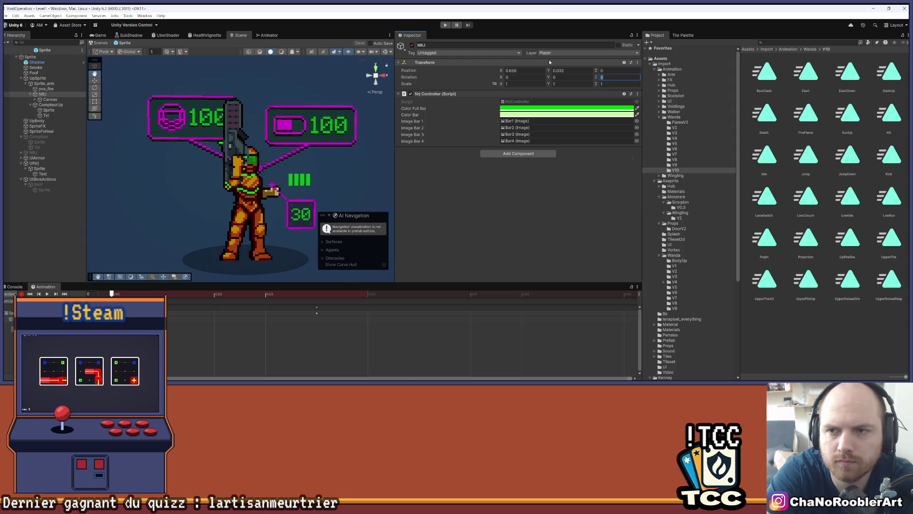
# Rotate NRJ to 90° on Z and move it to X -0.25, Y 0.673 above the gun
pyautogui.write('90')
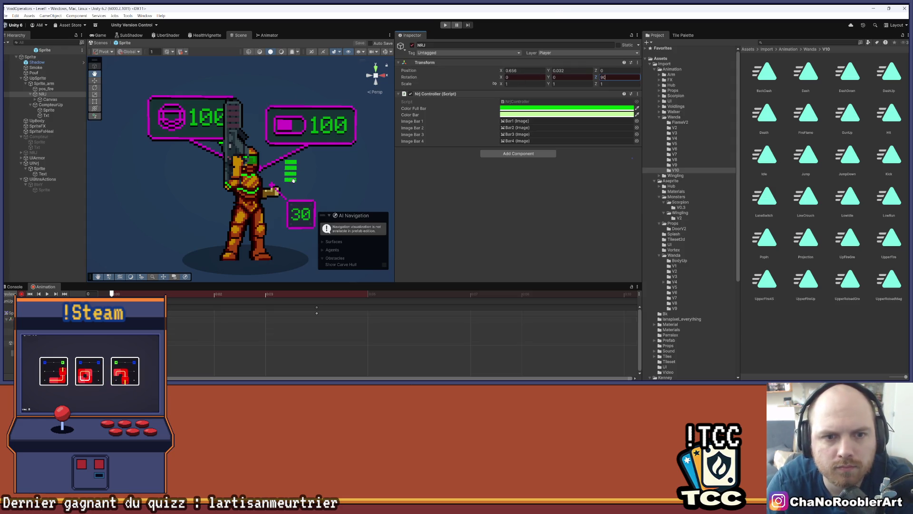
pyautogui.write('w')
pyautogui.moveTo(313, 179)
pyautogui.mouseDown()
pyautogui.moveTo(258, 177)
pyautogui.moveTo(233, 102)
pyautogui.mouseUp()
pyautogui.scroll(3, 236, 109)
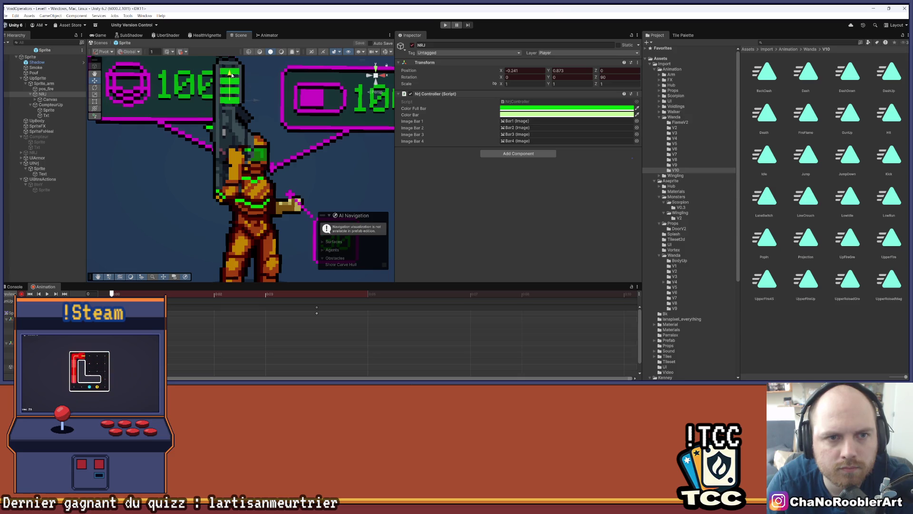
pyautogui.scroll(3, 247, 75)
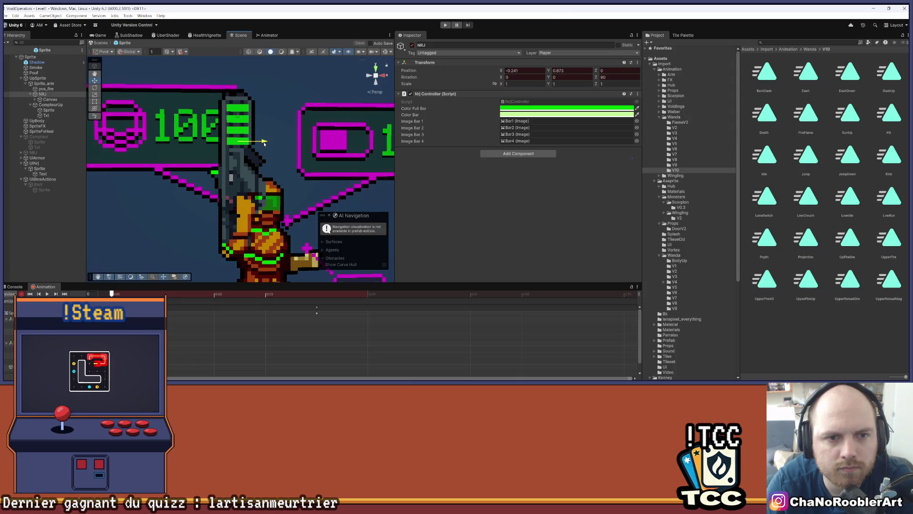
pyautogui.scroll(-5, 274, 136)
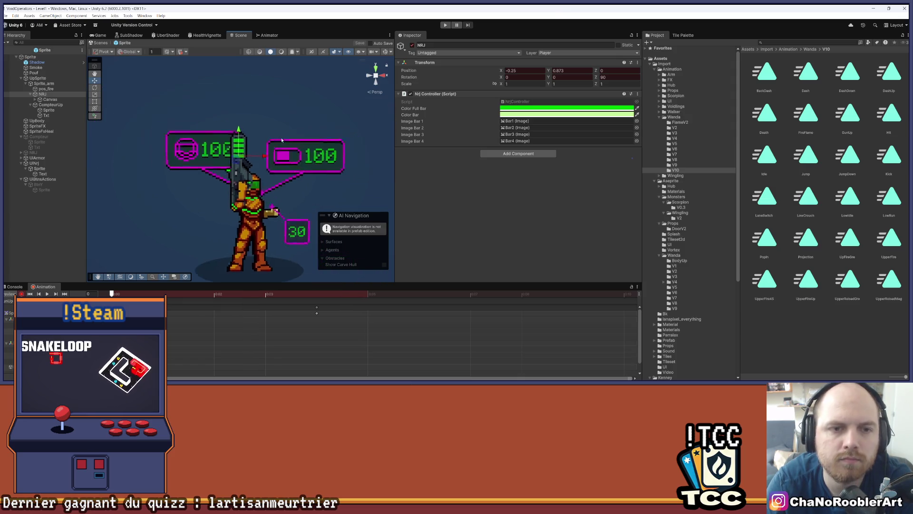
pyautogui.scroll(-1, 274, 136)
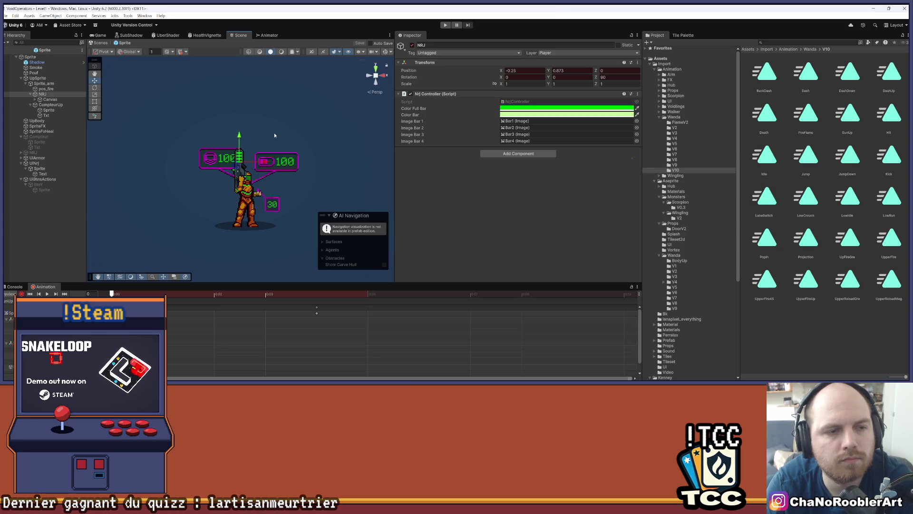
pyautogui.click(62, 105)
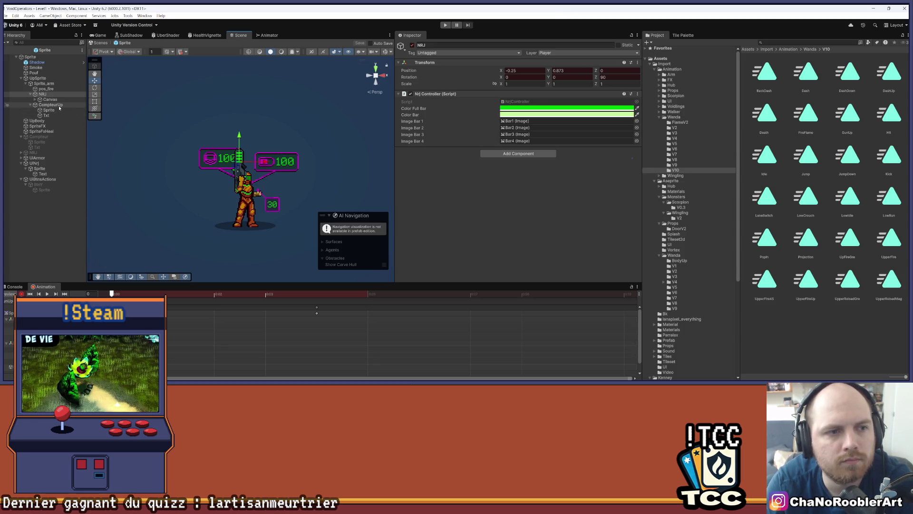
# Drag CompteurUp up and left to X -0.218, Y 0.626 against the raised gun
pyautogui.scroll(2, 242, 181)
pyautogui.moveTo(258, 190)
pyautogui.mouseDown()
pyautogui.moveTo(242, 190)
pyautogui.moveTo(249, 159)
pyautogui.moveTo(241, 143)
pyautogui.mouseUp()
pyautogui.scroll(2, 250, 189)
pyautogui.scroll(2, 250, 154)
pyautogui.scroll(2, 249, 154)
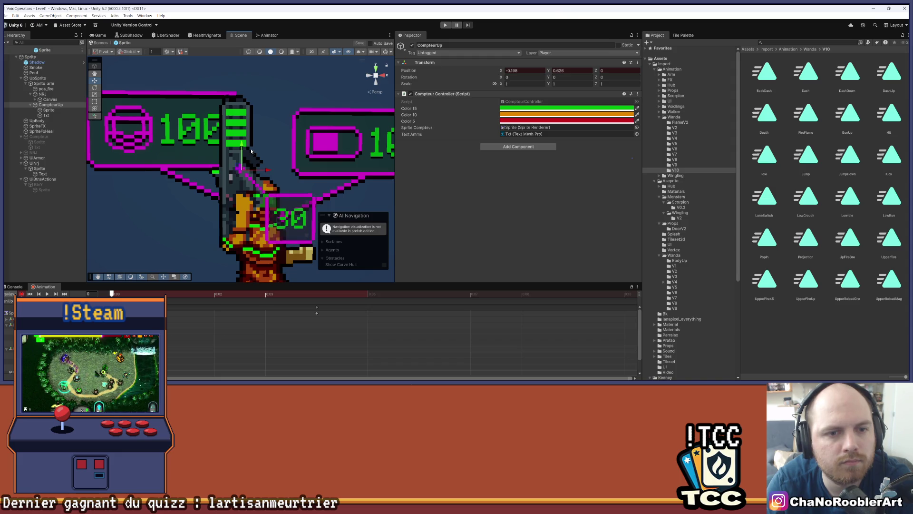
pyautogui.moveTo(267, 172); pyautogui.dragTo(265, 174)
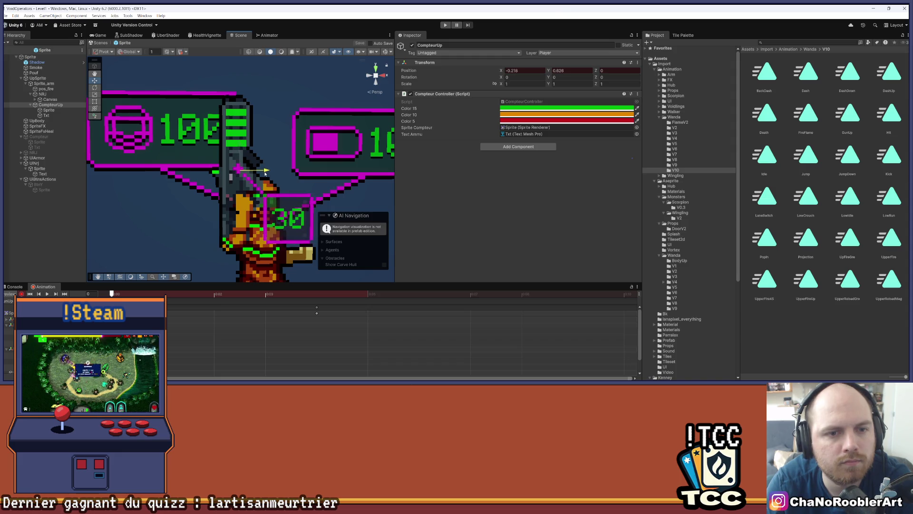
pyautogui.scroll(-4, 282, 144)
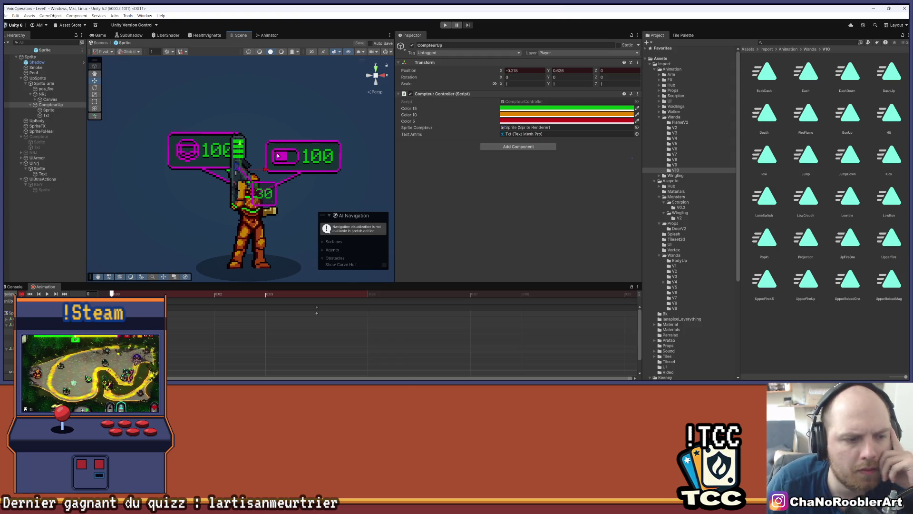
# In Curves view, set the arm clip's first keys to Constant tangents and replay the preview
pyautogui.moveTo(189, 284); pyautogui.dragTo(189, 219)
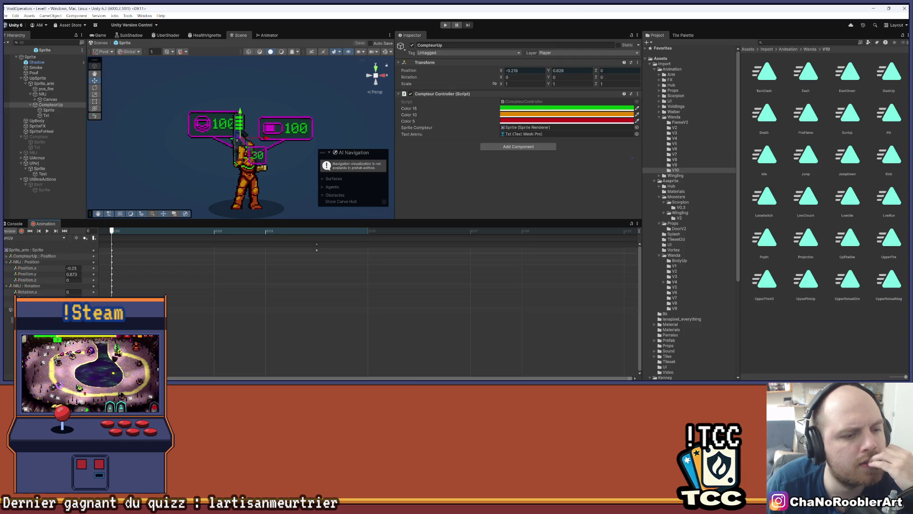
pyautogui.press('c')
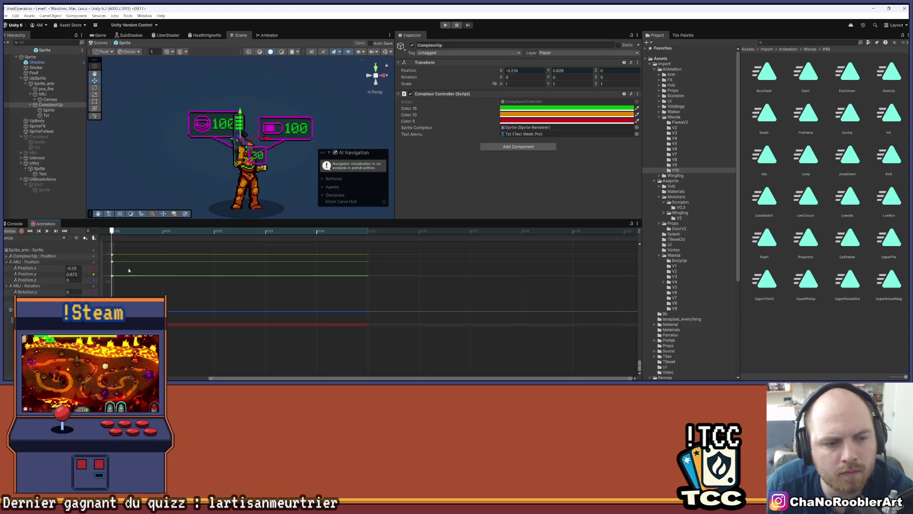
pyautogui.rightClick(112, 262)
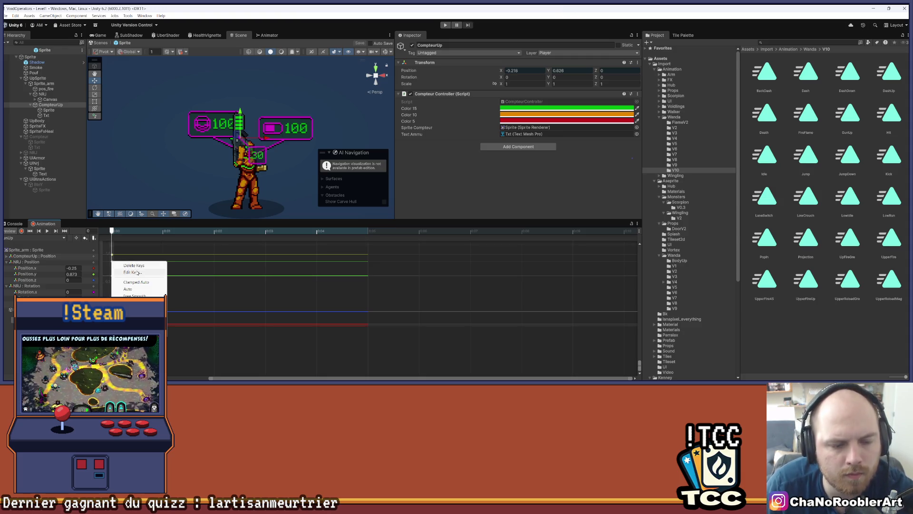
pyautogui.moveTo(143, 328)
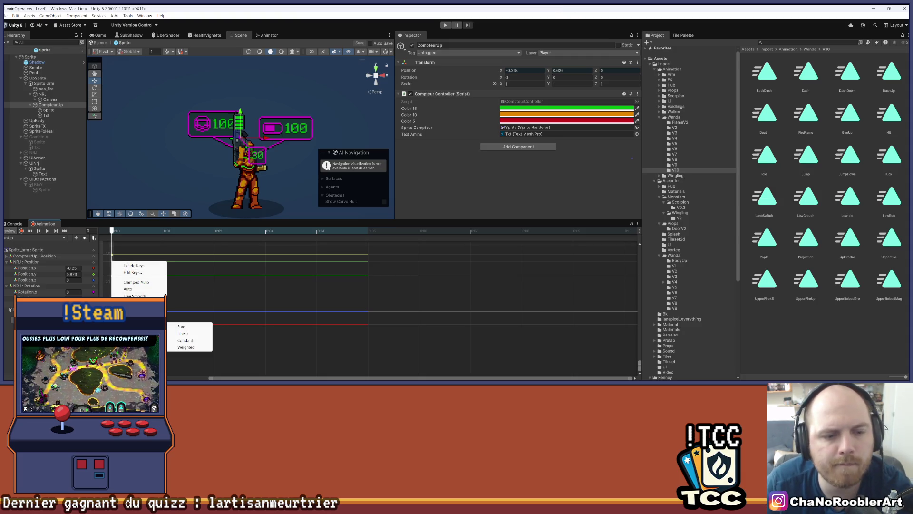
pyautogui.click(185, 341)
pyautogui.click(71, 250)
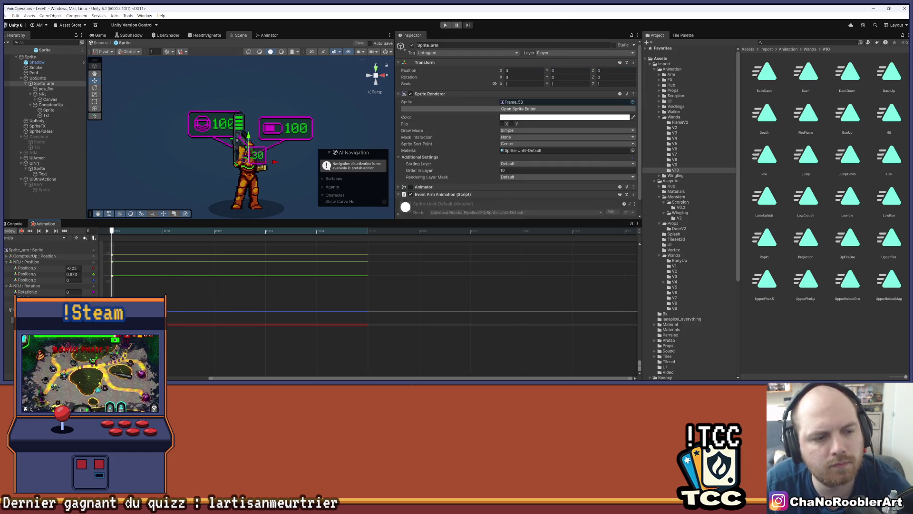
pyautogui.click(47, 231)
pyautogui.click(46, 231)
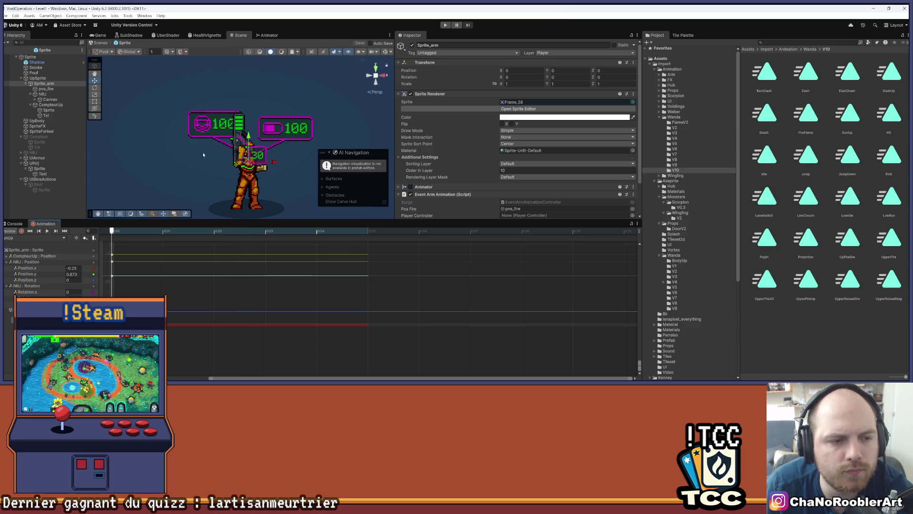
# Check the console warnings and save the Sprite prefab
pyautogui.hotkey('ctrl', 'shift', 'c')
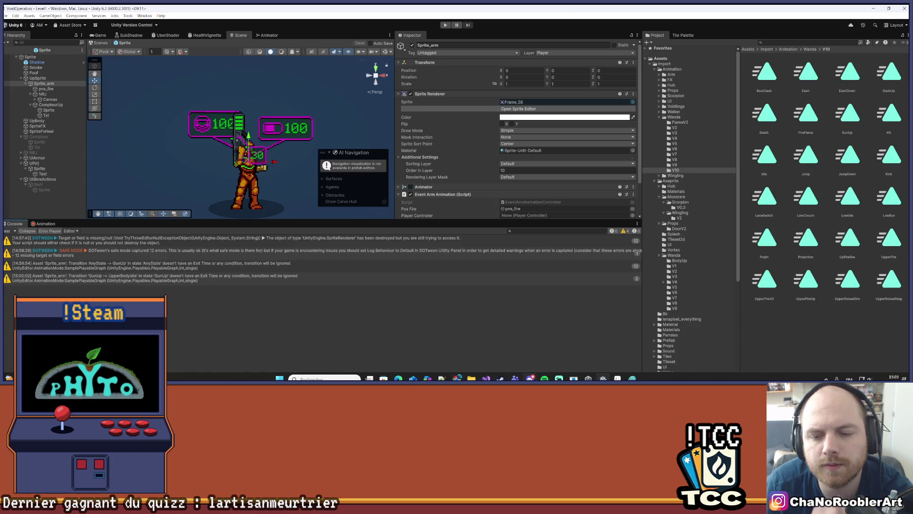
pyautogui.moveTo(294, 220); pyautogui.dragTo(293, 288)
pyautogui.click(6, 16)
pyautogui.click(16, 46)
# Exit prefab mode back to the Level1 scene and clear the Console
pyautogui.click(14, 57)
pyautogui.click(8, 50)
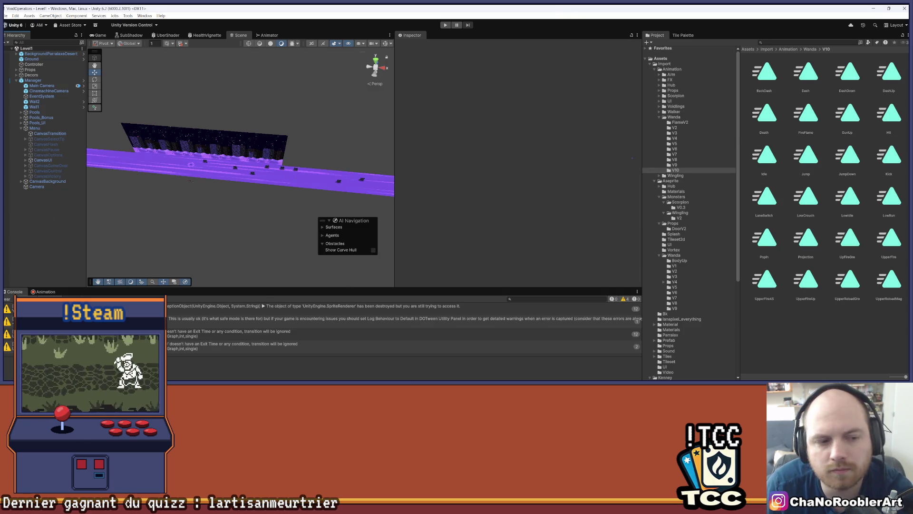
pyautogui.click(6, 299)
pyautogui.moveTo(486, 379)
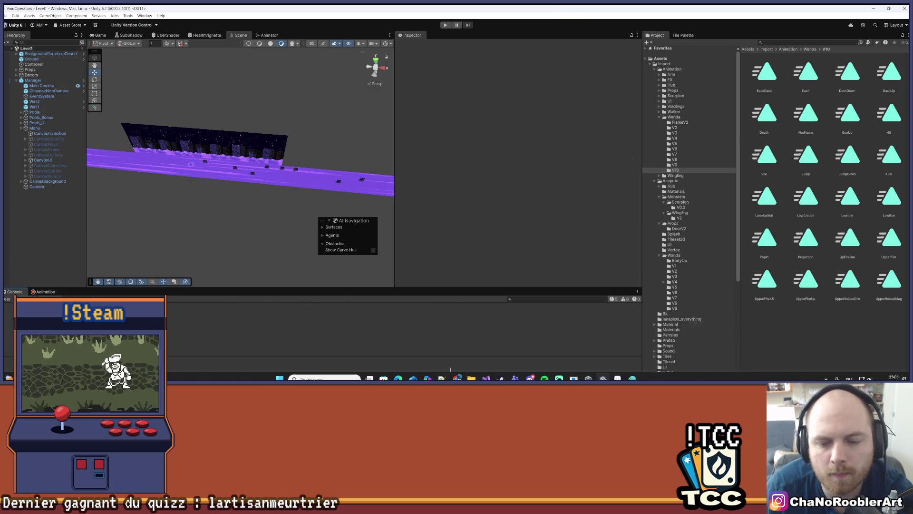
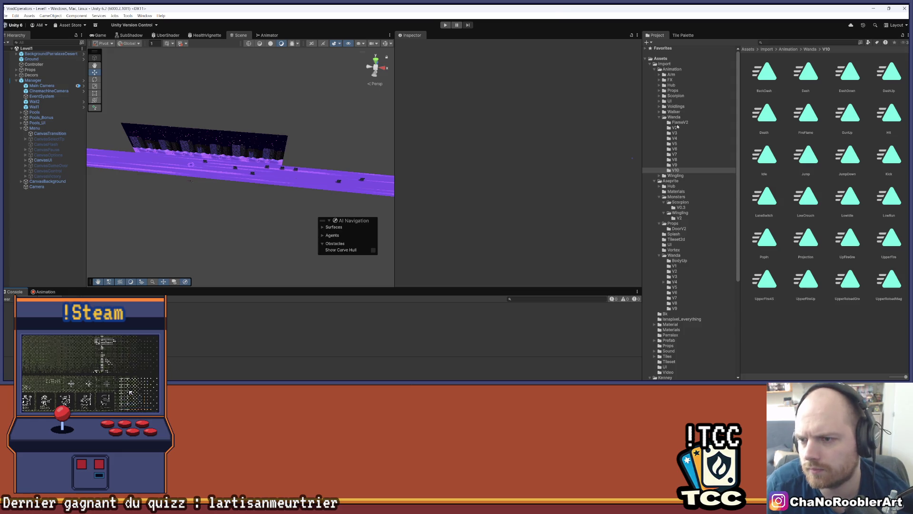
# Open the Player2d prefab from Assets/Import/Prefab and locate its Player2dController script
pyautogui.scroll(-5, 683, 224)
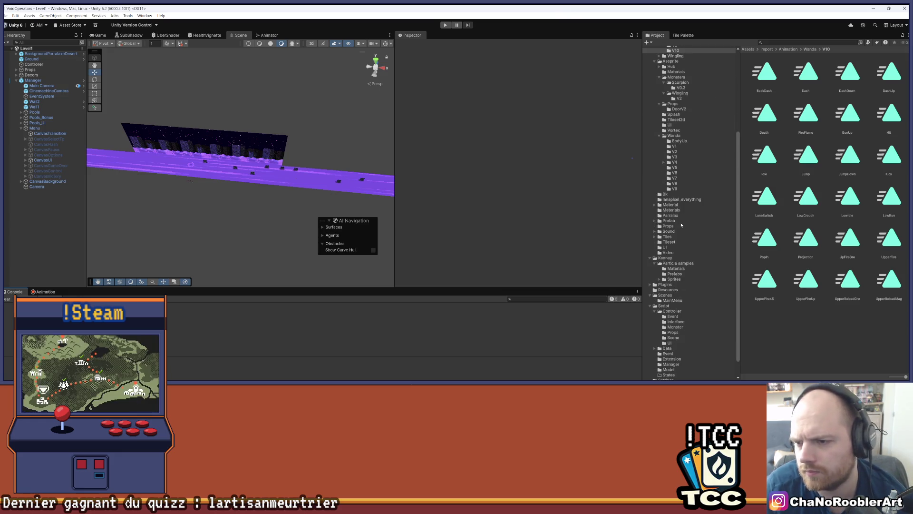
pyautogui.click(677, 222)
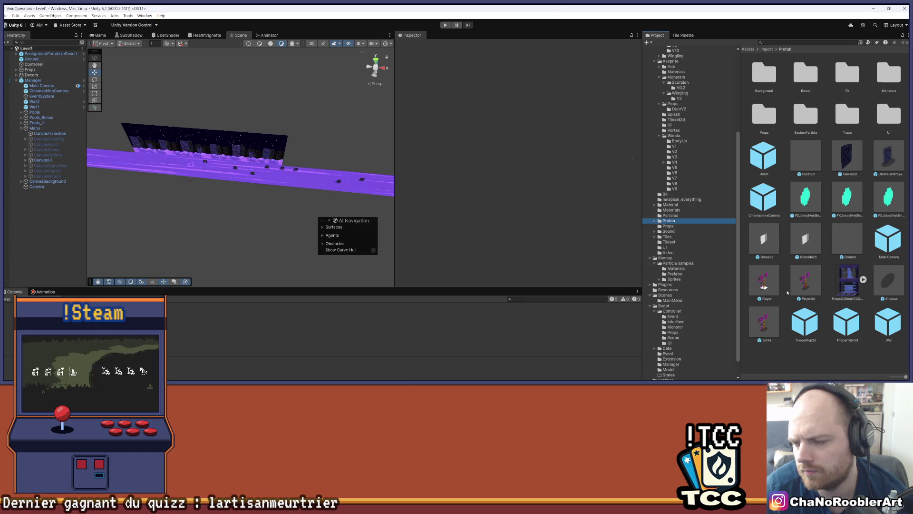
pyautogui.doubleClick(805, 282)
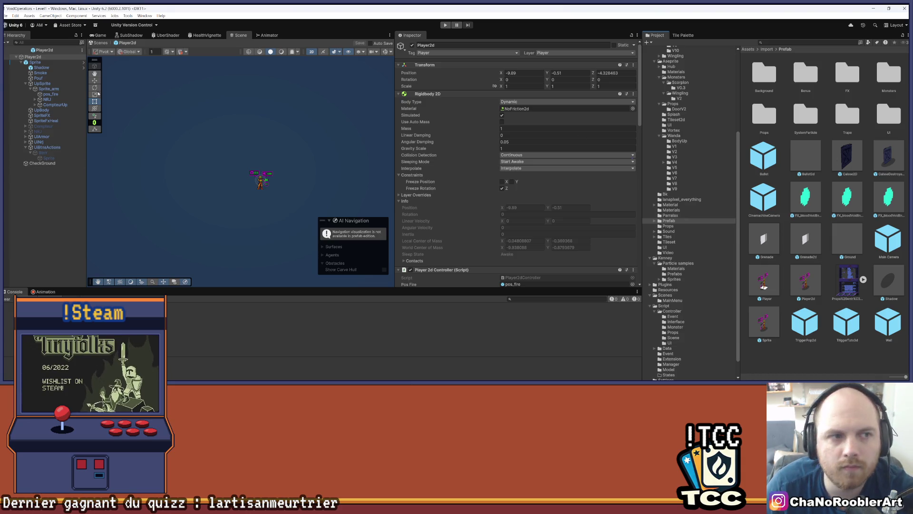
pyautogui.scroll(-5, 539, 155)
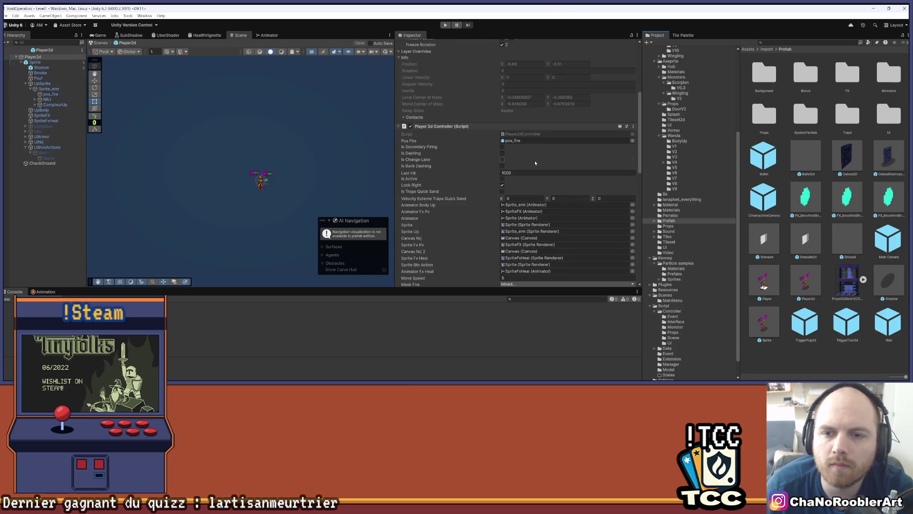
pyautogui.click(547, 135)
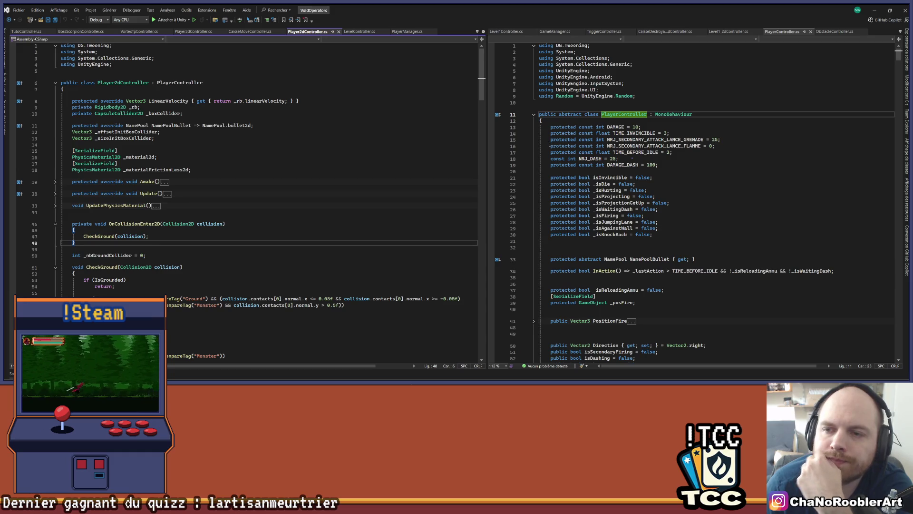
pyautogui.scroll(-5, 671, 146)
pyautogui.scroll(4, 670, 146)
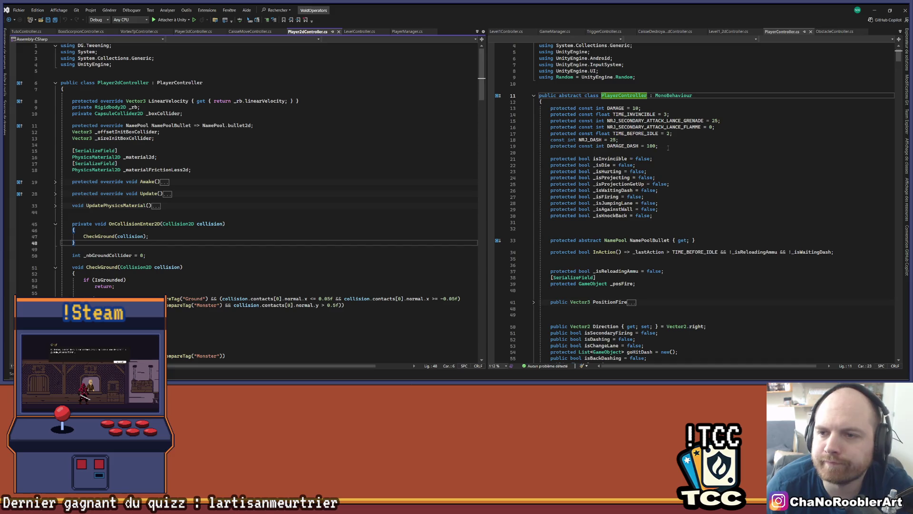
pyautogui.scroll(-5, 668, 148)
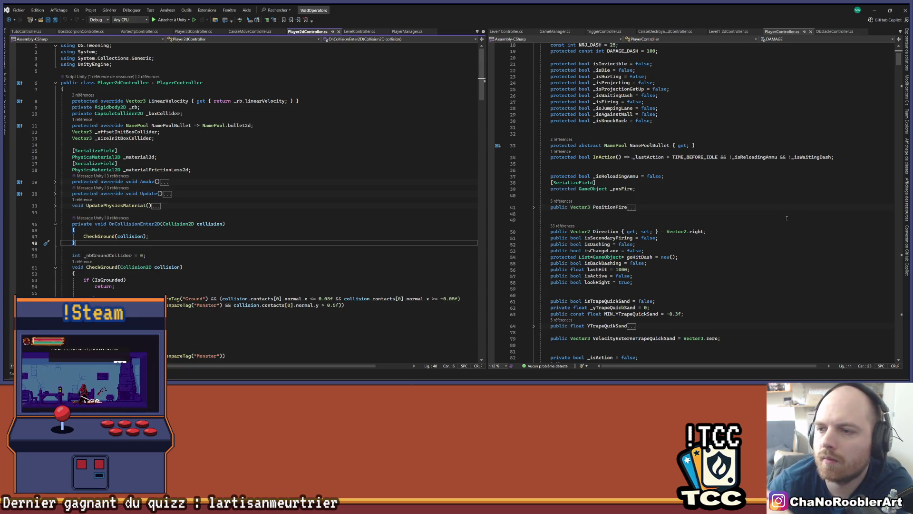
pyautogui.scroll(3, 789, 218)
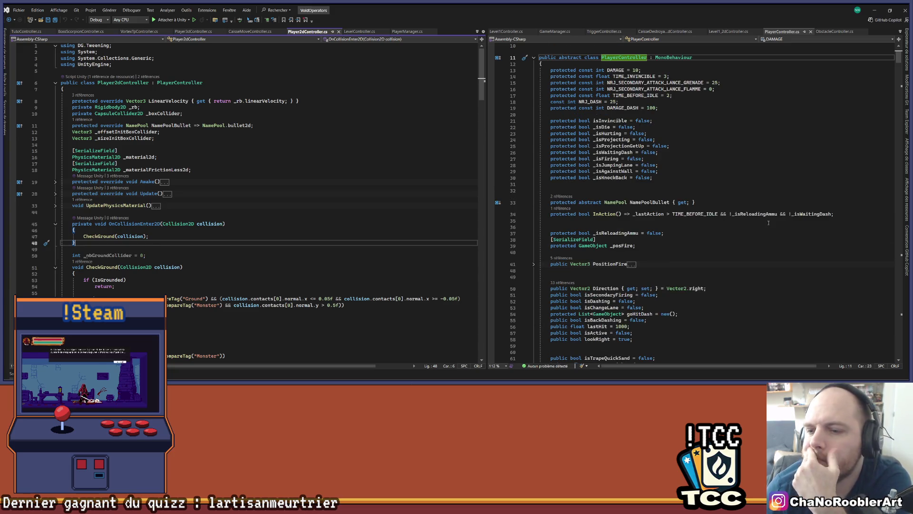
pyautogui.scroll(-20, 768, 222)
pyautogui.scroll(-15, 690, 149)
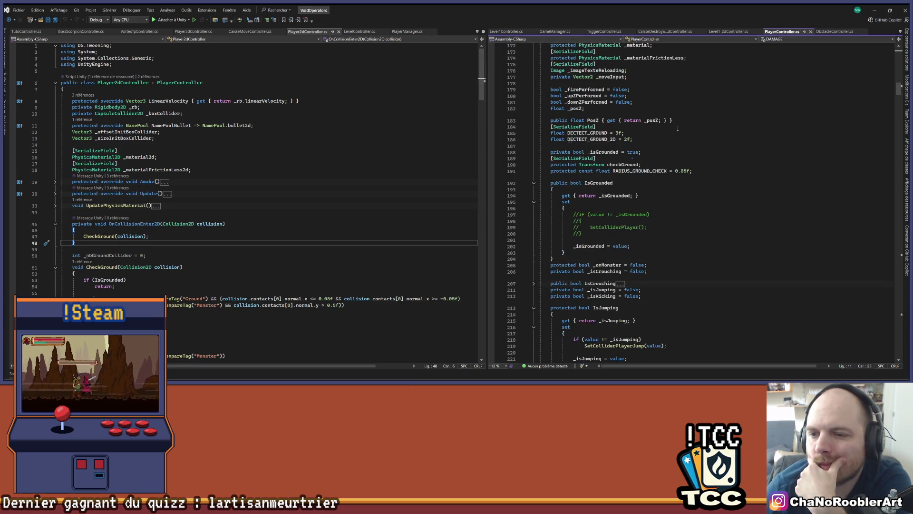
pyautogui.scroll(-7, 678, 128)
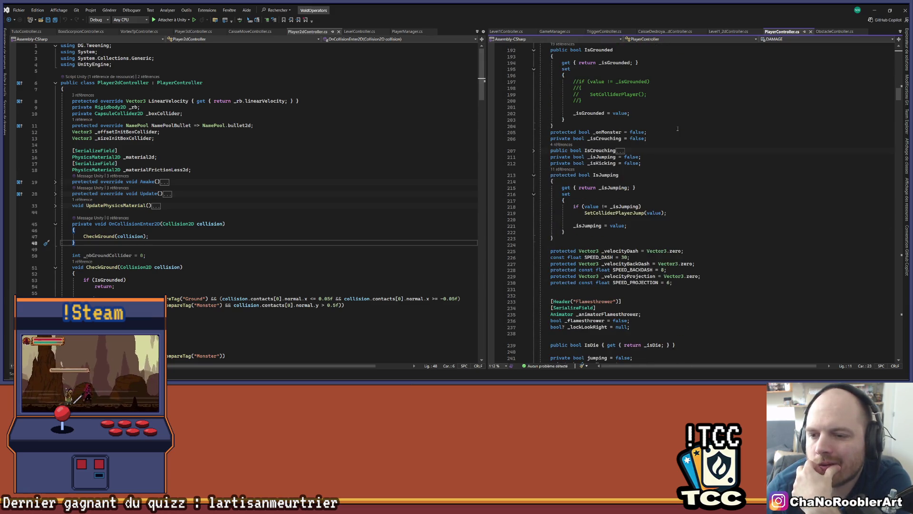
pyautogui.scroll(-3, 676, 127)
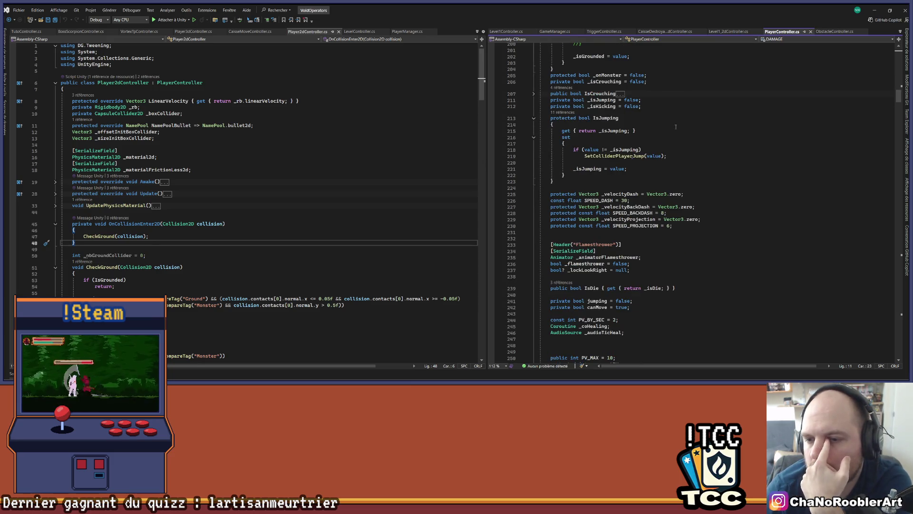
pyautogui.scroll(-3, 675, 127)
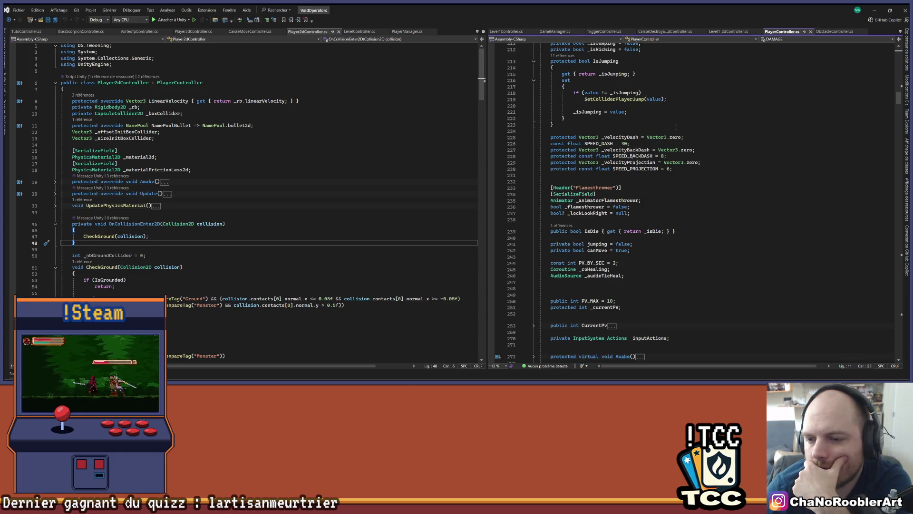
pyautogui.scroll(-8, 676, 127)
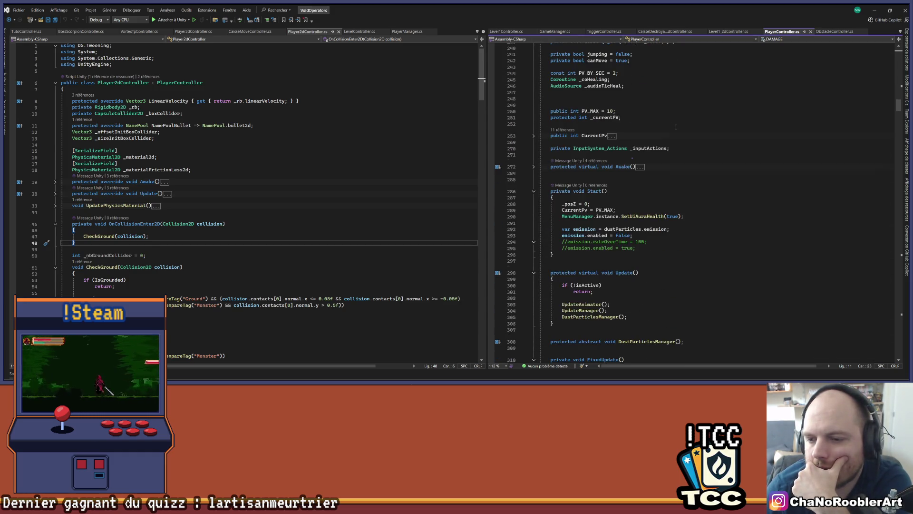
pyautogui.scroll(20, 668, 122)
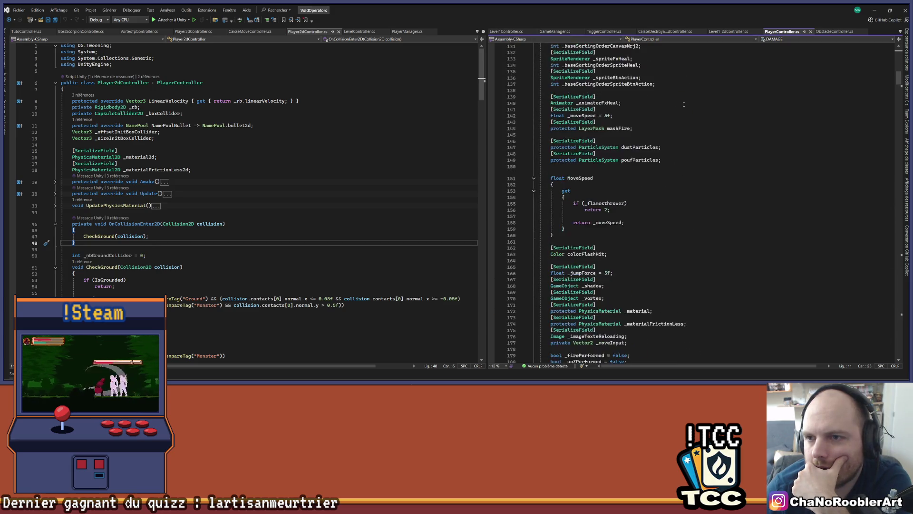
pyautogui.scroll(15, 685, 99)
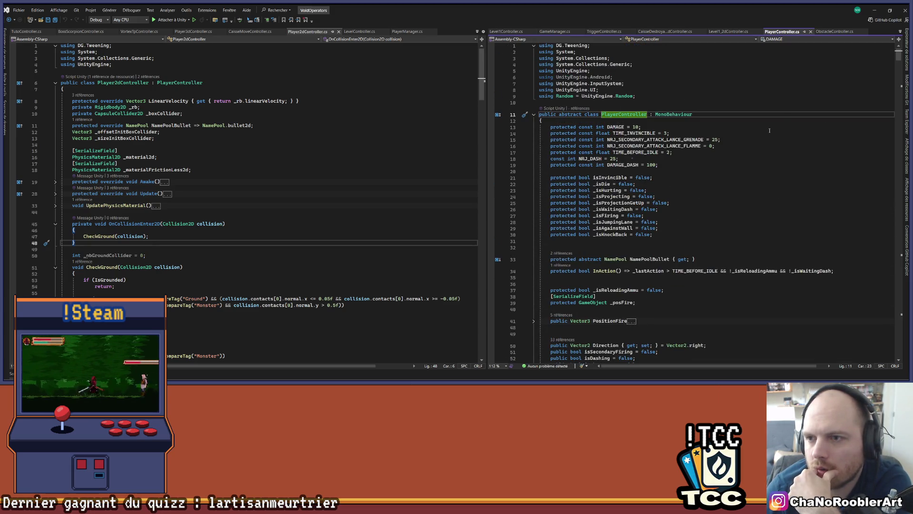
pyautogui.click(279, 67)
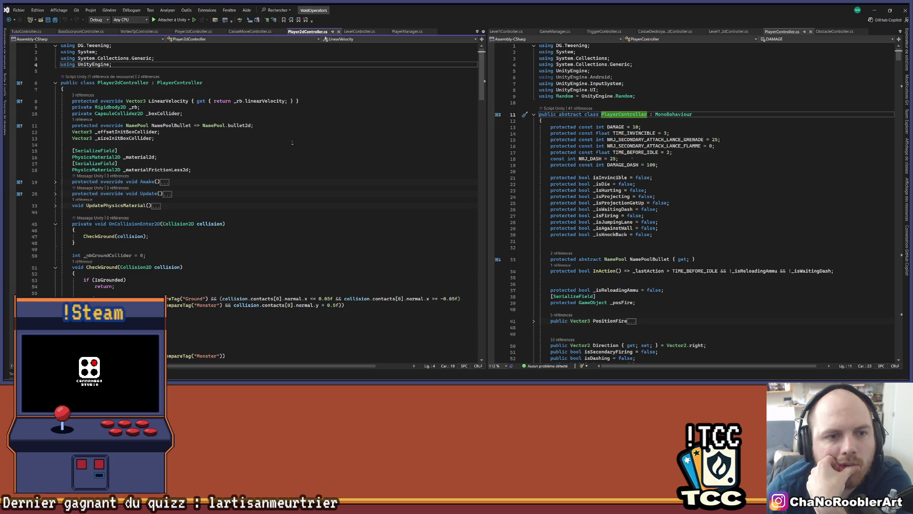
pyautogui.scroll(-3, 298, 142)
pyautogui.scroll(-4, 298, 141)
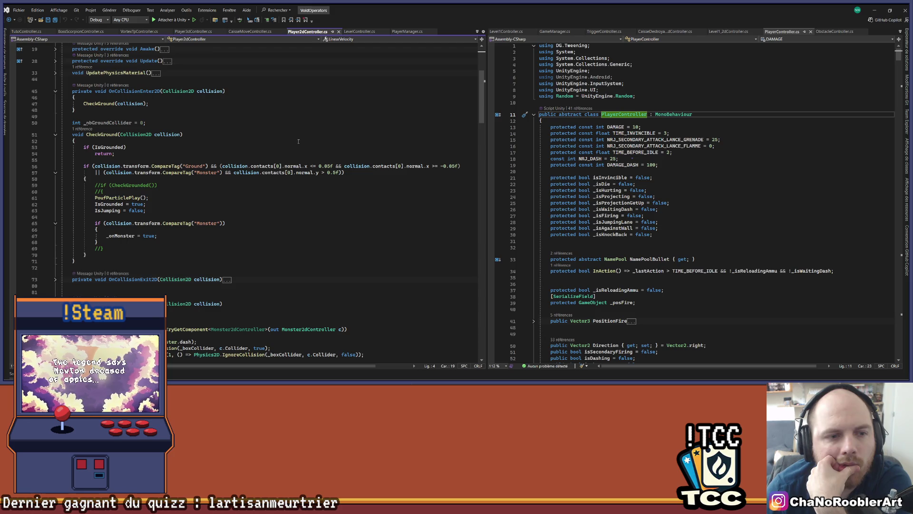
pyautogui.scroll(-4, 298, 141)
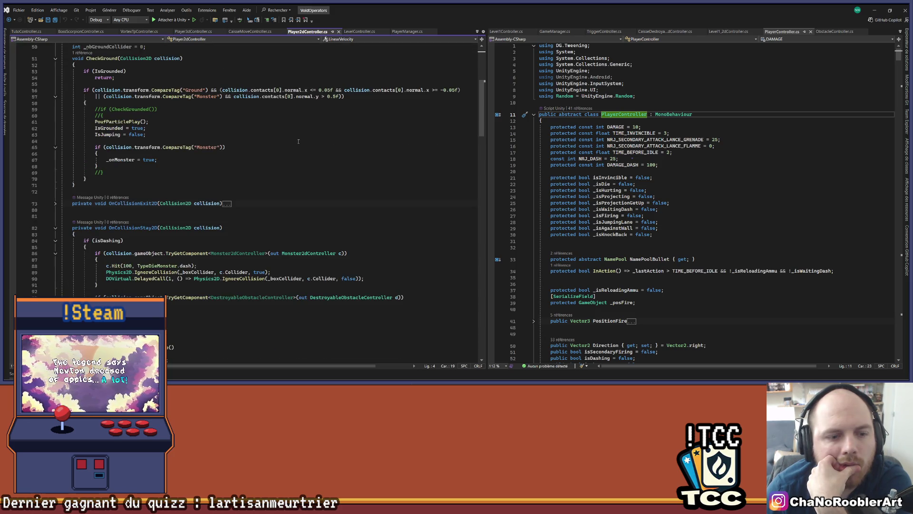
pyautogui.scroll(-2, 298, 141)
pyautogui.scroll(-3, 295, 143)
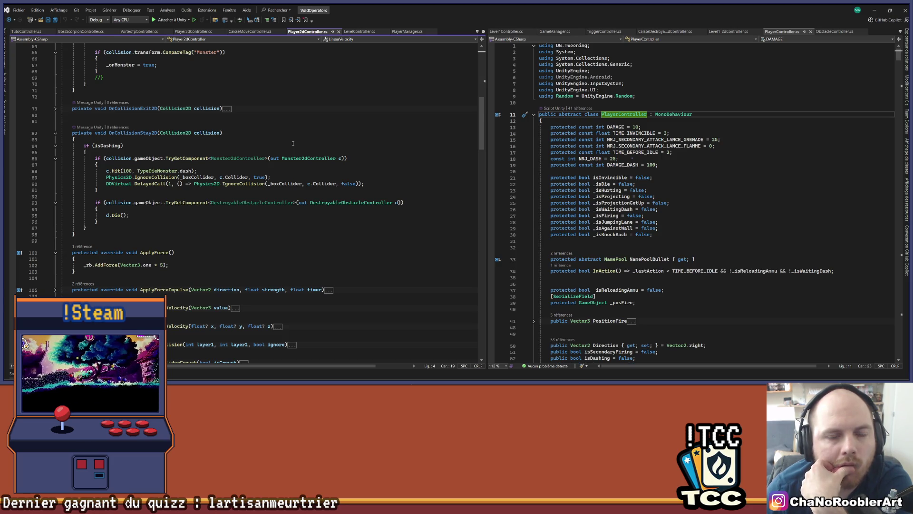
pyautogui.scroll(-7, 293, 143)
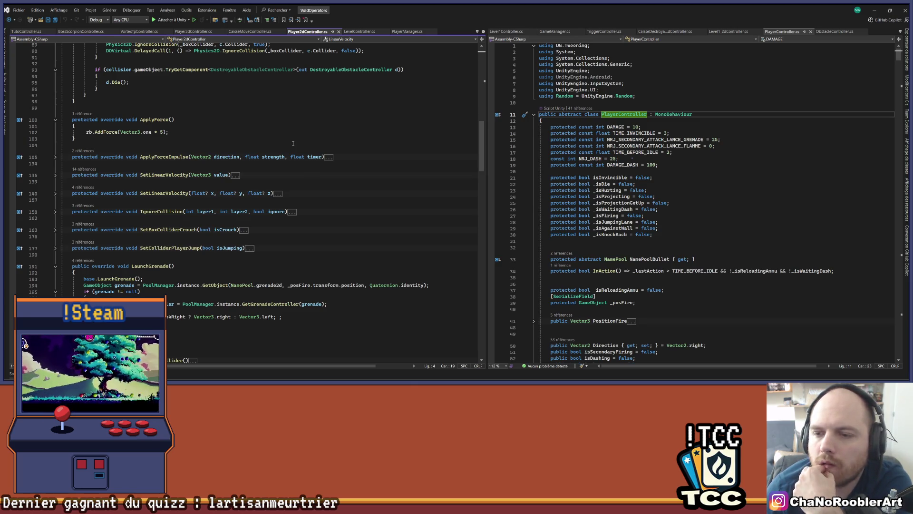
# Step through every _isAgainstWall match, then open DoorHitController.cs's SetIsAgainstWall(true) call
pyautogui.click(621, 229)
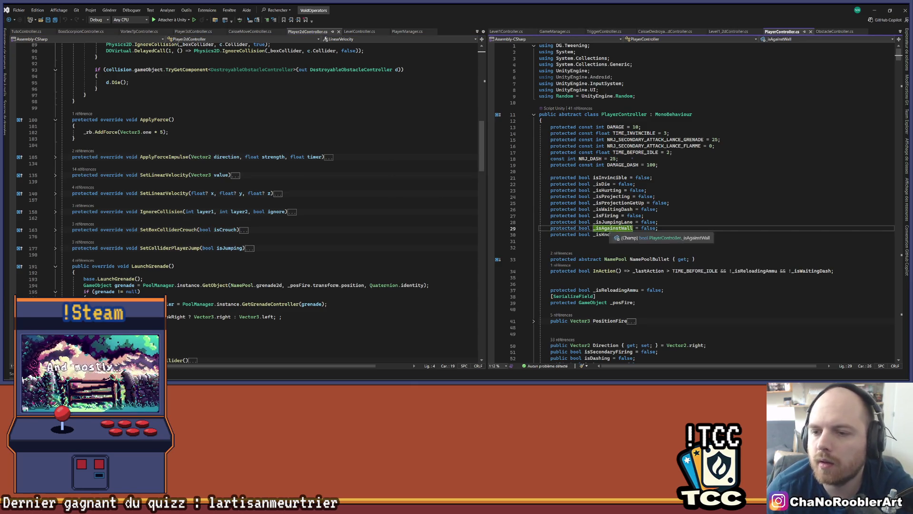
pyautogui.hotkey('ctrl', 'f')
pyautogui.press('Return')
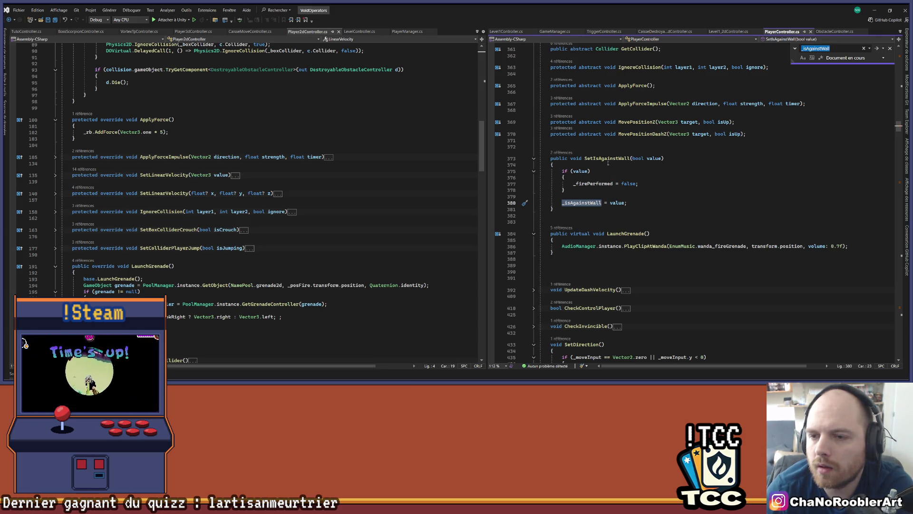
pyautogui.press('Return')
pyautogui.press('Return')
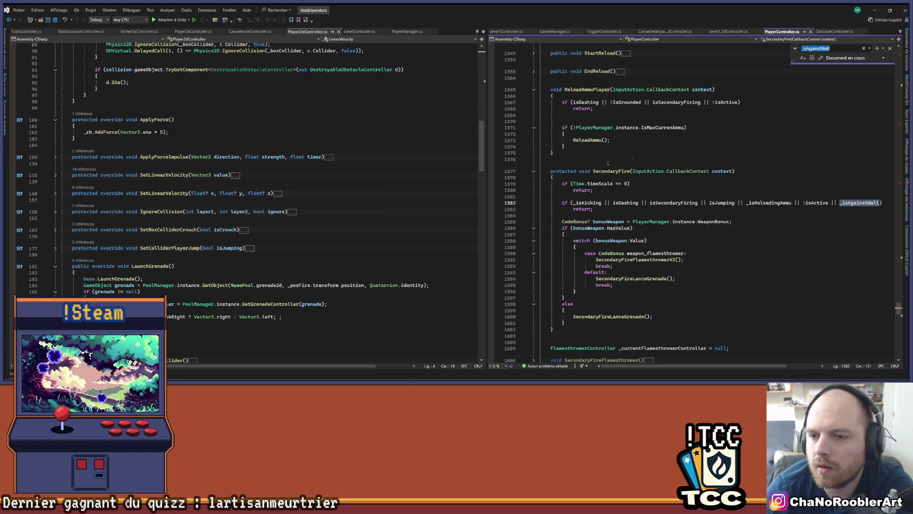
pyautogui.press('Return')
pyautogui.press('Return')
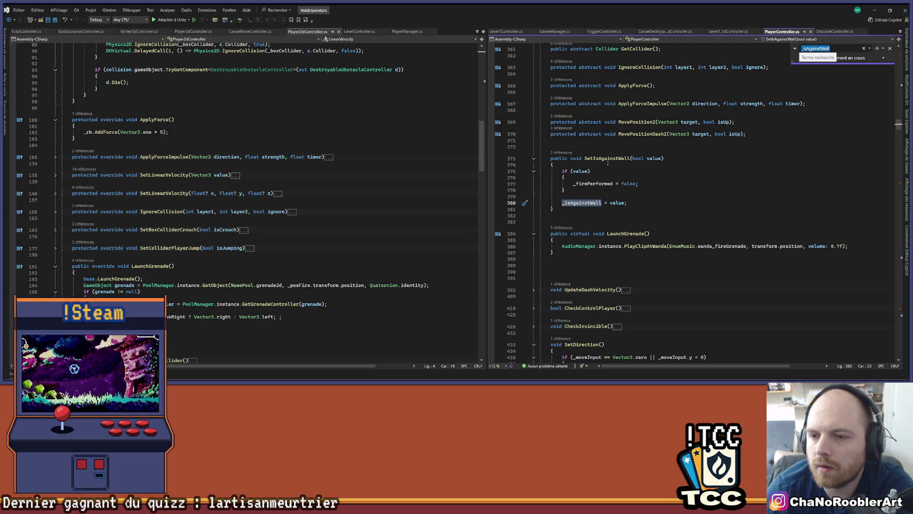
pyautogui.click(561, 153)
pyautogui.doubleClick(586, 130)
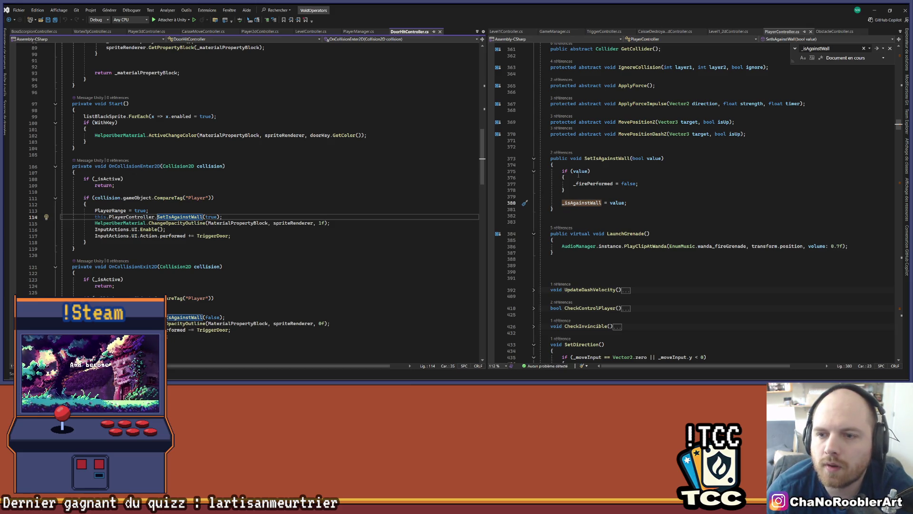
# Insert a new line in SetIsAgainstWall's if (value) block and read down to UpdateAnimator()
pyautogui.click(606, 177)
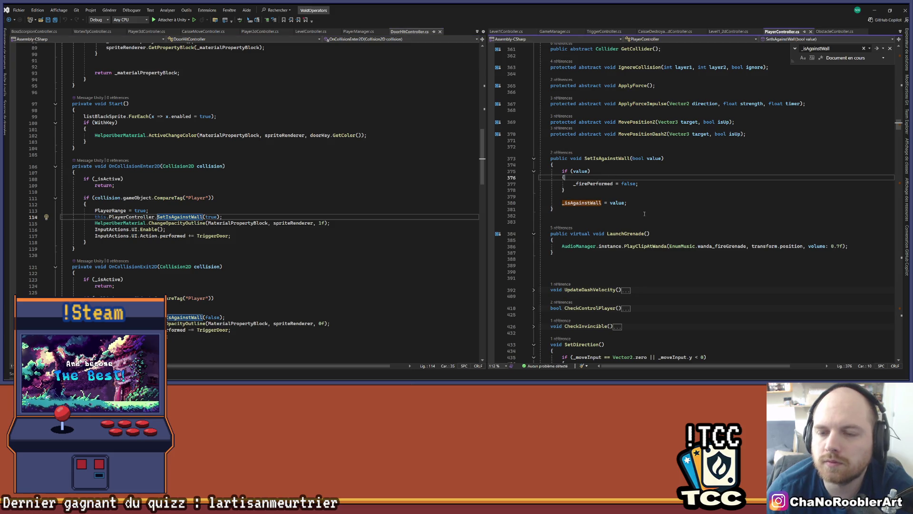
pyautogui.press('Return')
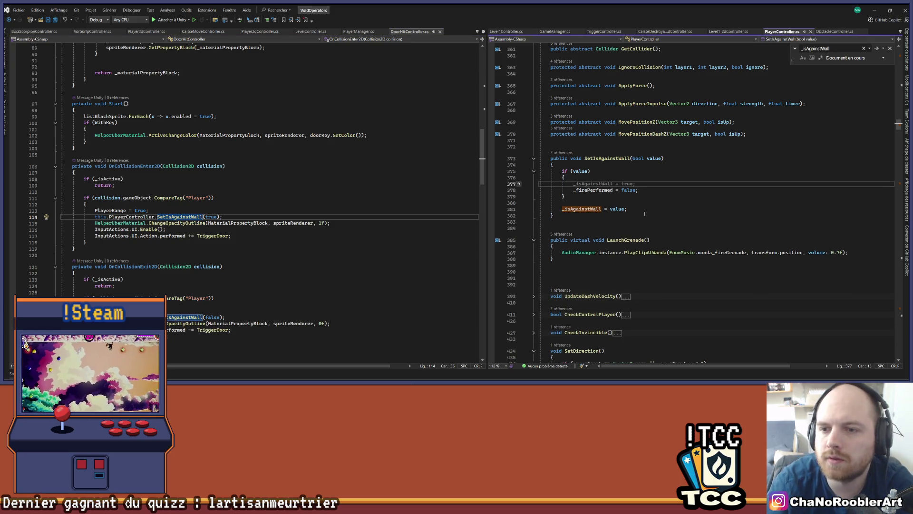
pyautogui.scroll(5, 643, 215)
pyautogui.scroll(15, 641, 217)
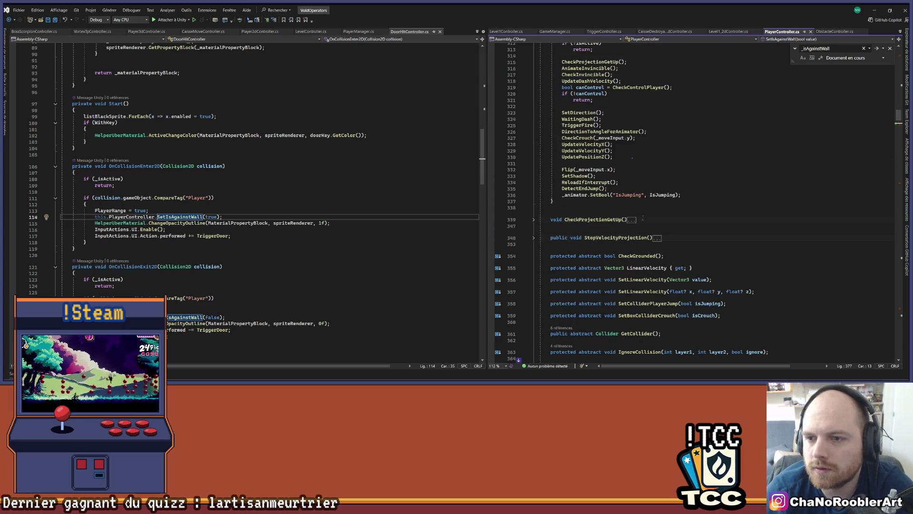
pyautogui.scroll(15, 629, 213)
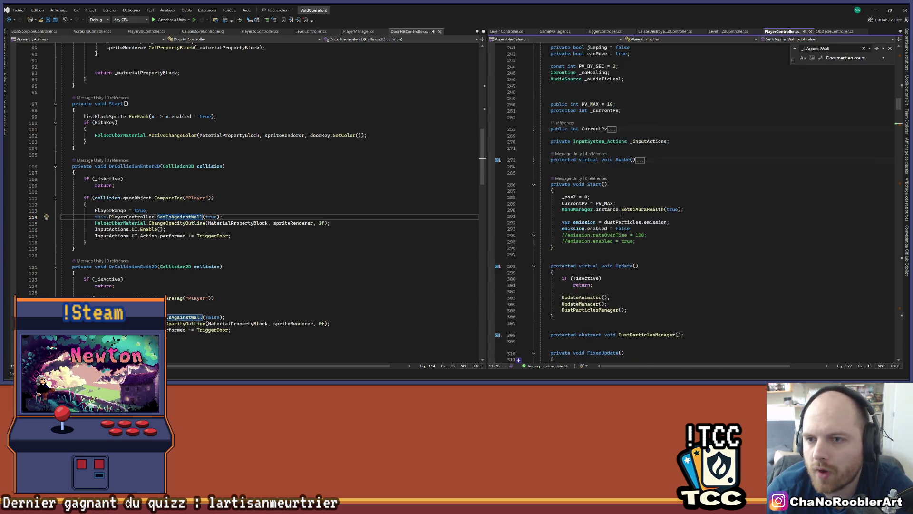
pyautogui.scroll(-20, 612, 223)
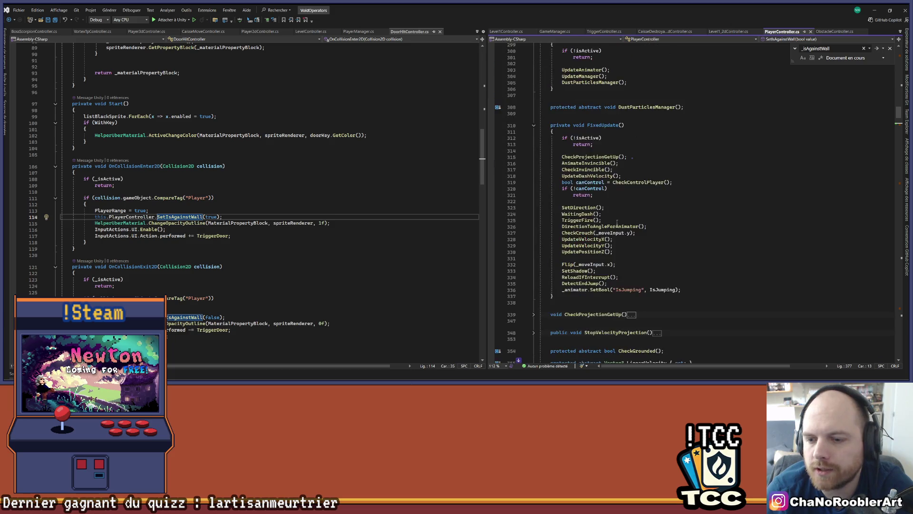
pyautogui.scroll(-3, 615, 222)
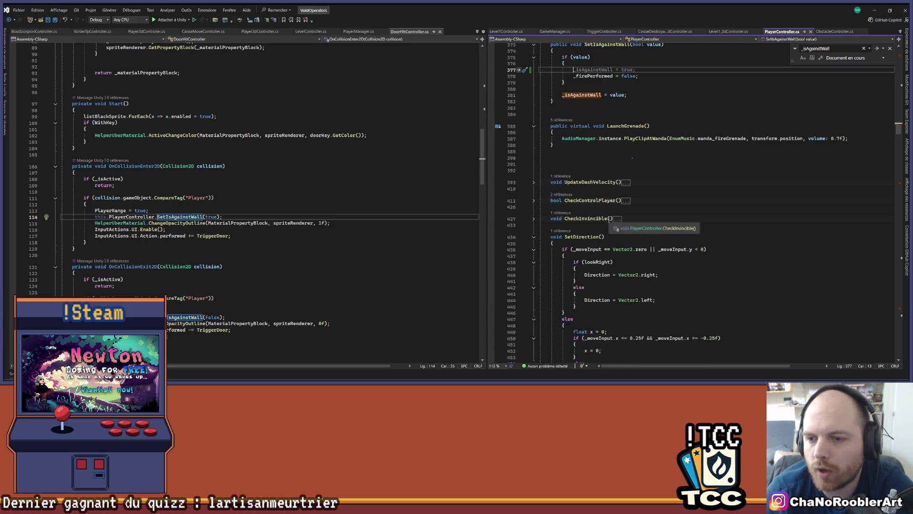
pyautogui.scroll(-20, 544, 233)
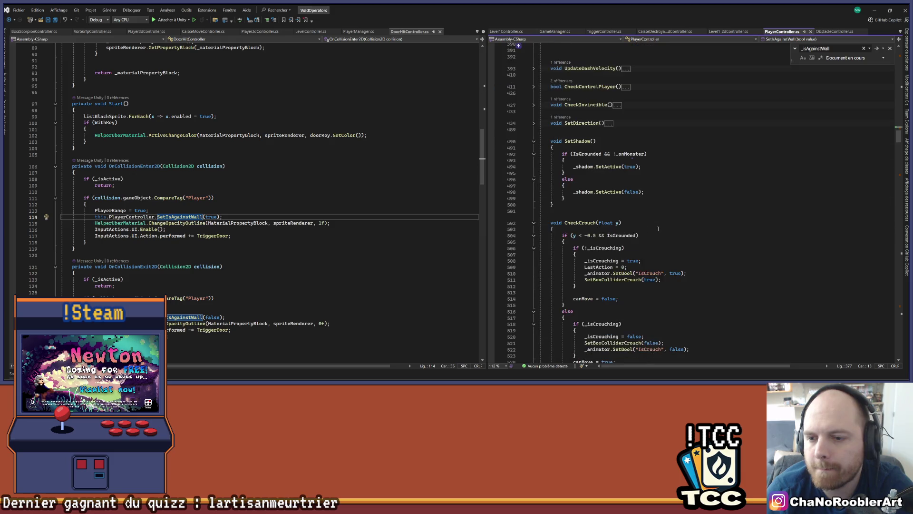
pyautogui.scroll(-5, 642, 235)
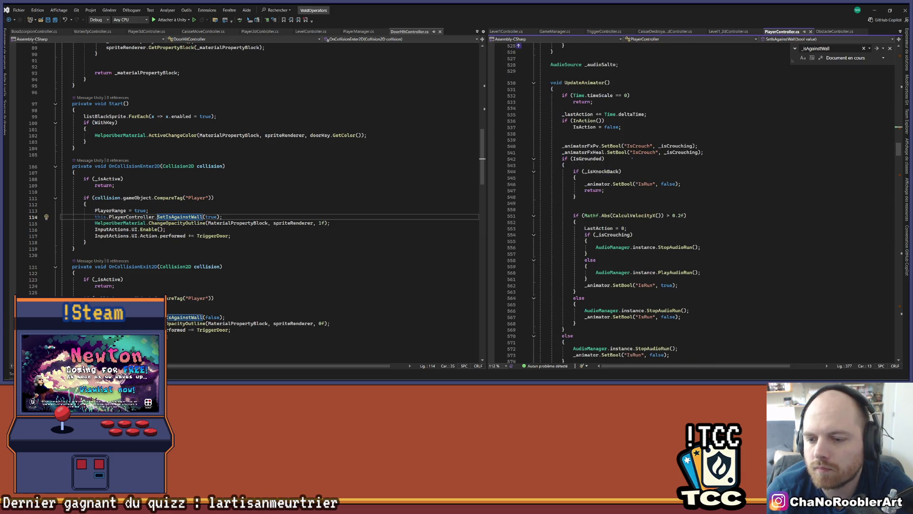
pyautogui.press('super')
pyautogui.press('super')
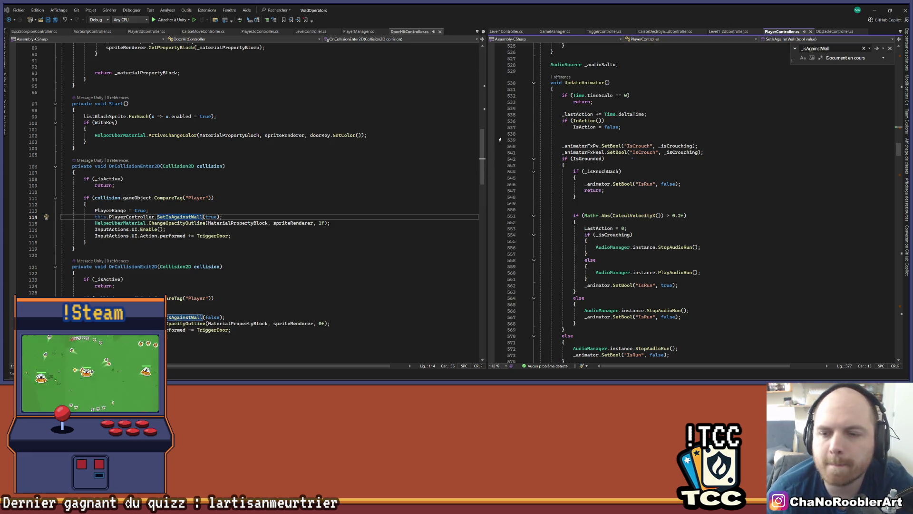
# Collapse PlayerController to definitions with Ctrl+M, Ctrl+O and expand UpdateAnimator
pyautogui.click(744, 80)
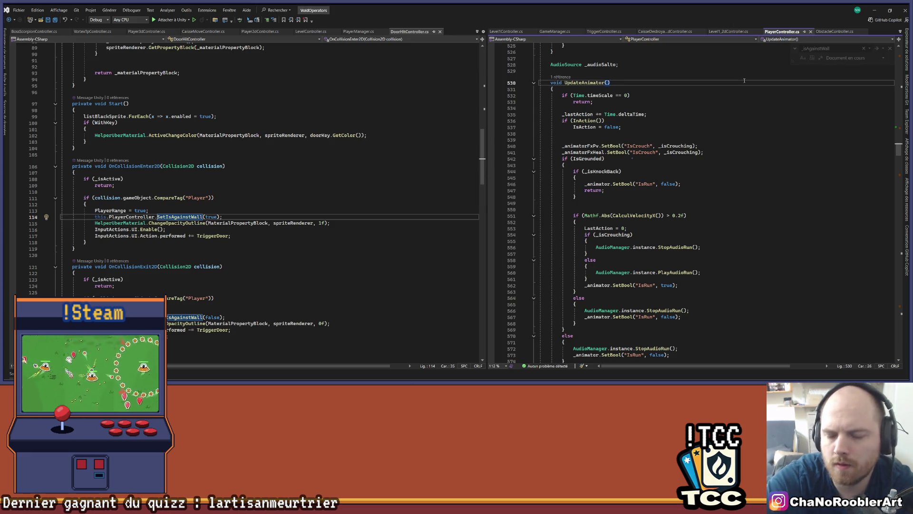
pyautogui.hotkey('ctrl', 'm')
pyautogui.hotkey('ctrl', 'o')
pyautogui.scroll(1, 620, 94)
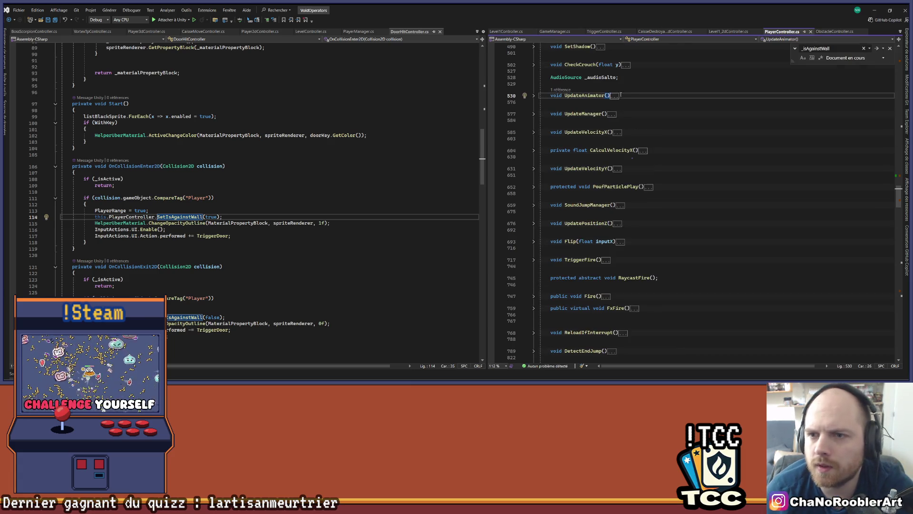
pyautogui.click(534, 96)
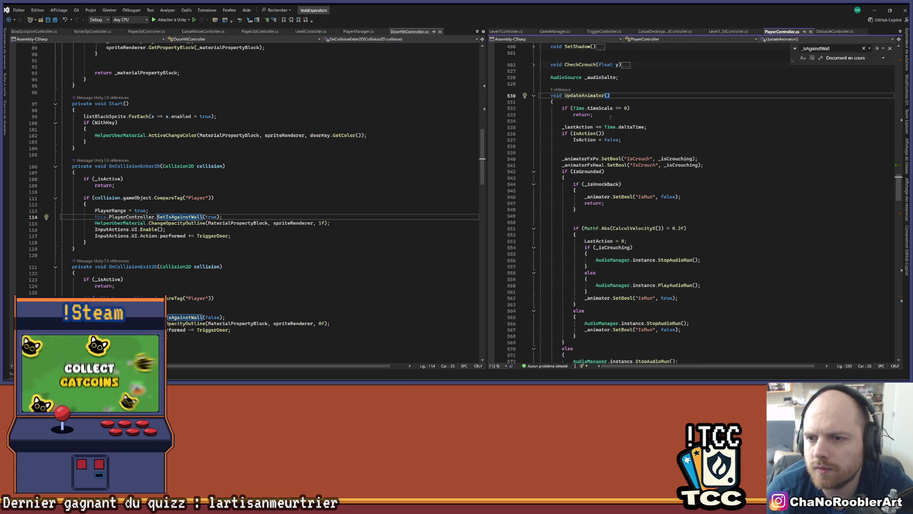
# Expand the Fire and FxFire methods and trace FxFire and RaycastFire references
pyautogui.scroll(-3, 682, 173)
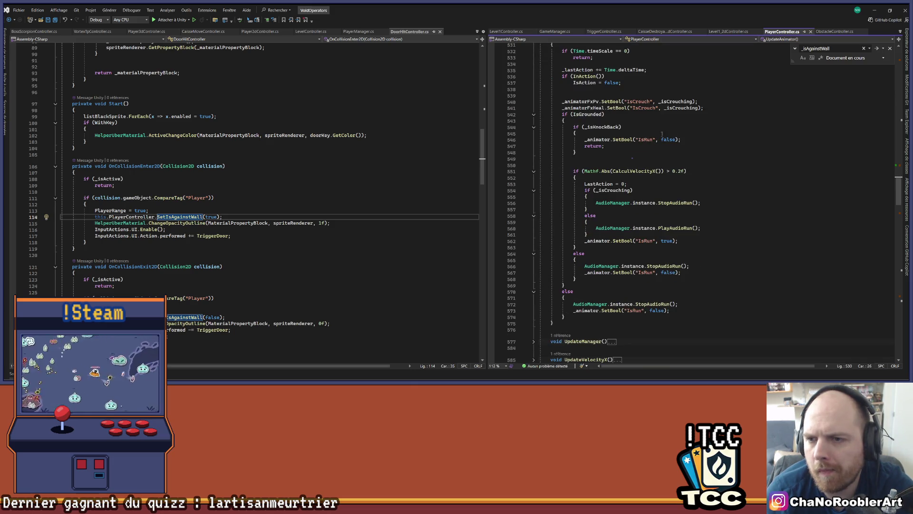
pyautogui.scroll(-11, 686, 165)
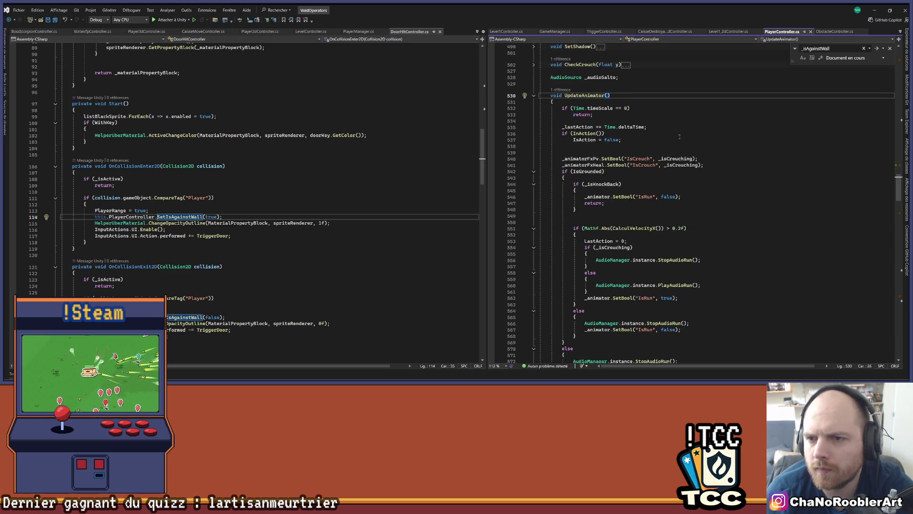
pyautogui.scroll(-5, 687, 165)
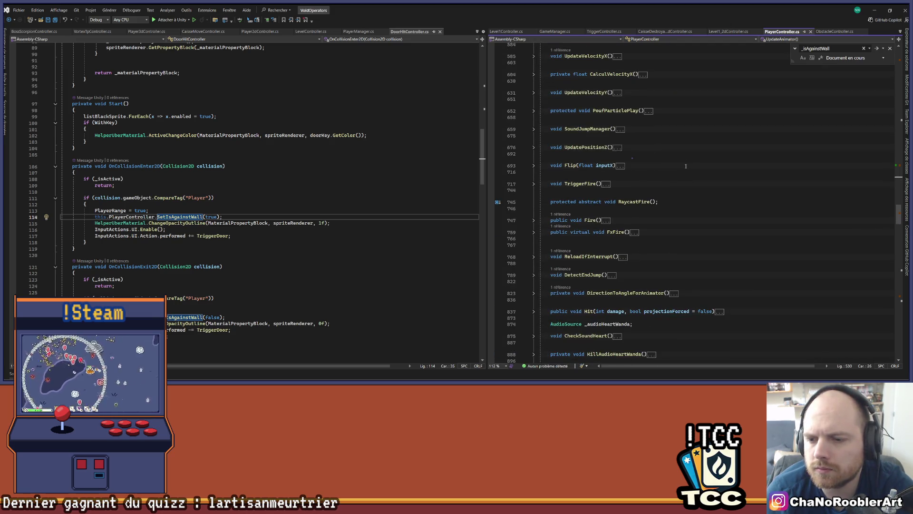
pyautogui.click(534, 220)
pyautogui.click(608, 301)
pyautogui.scroll(-5, 545, 238)
pyautogui.click(534, 203)
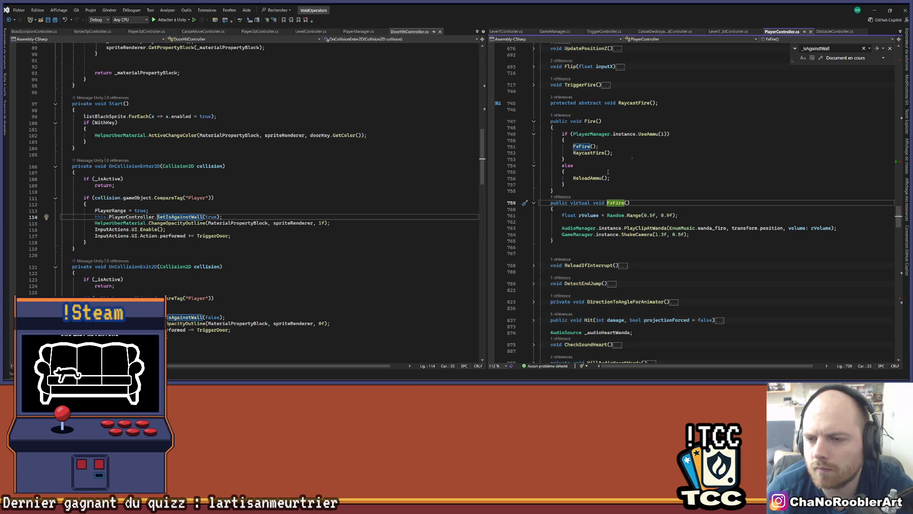
pyautogui.keyDown('ctrl'); pyautogui.click(585, 153); pyautogui.keyUp('ctrl')
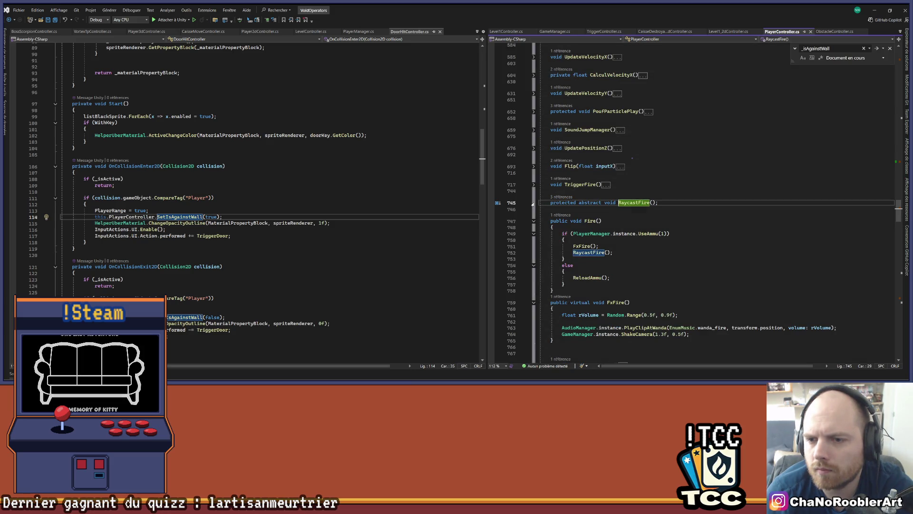
# Expand ReloadIfInterrupt and highlight every use of _animatorBodyUp
pyautogui.scroll(-9, 705, 203)
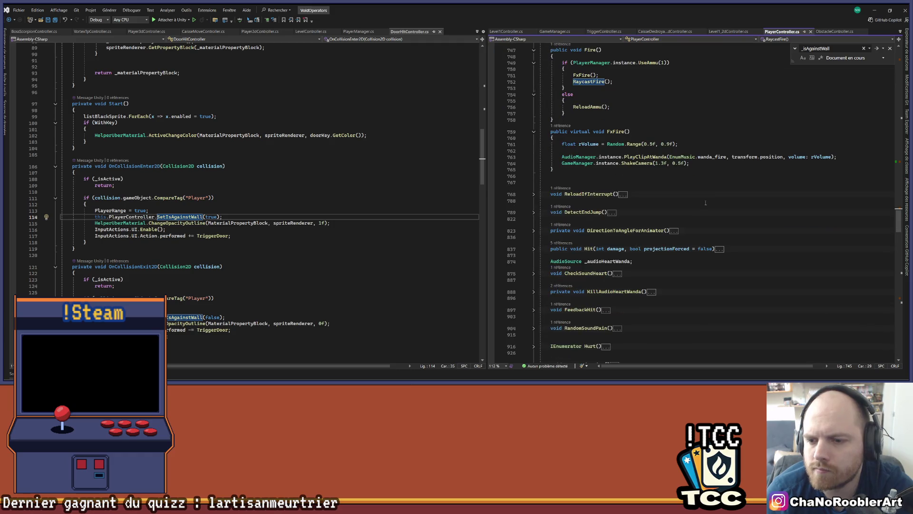
pyautogui.click(534, 195)
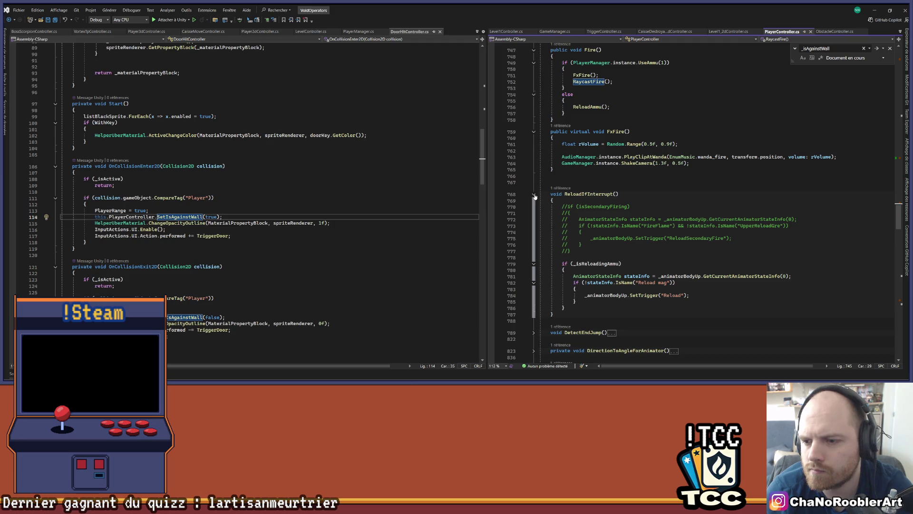
pyautogui.click(600, 292)
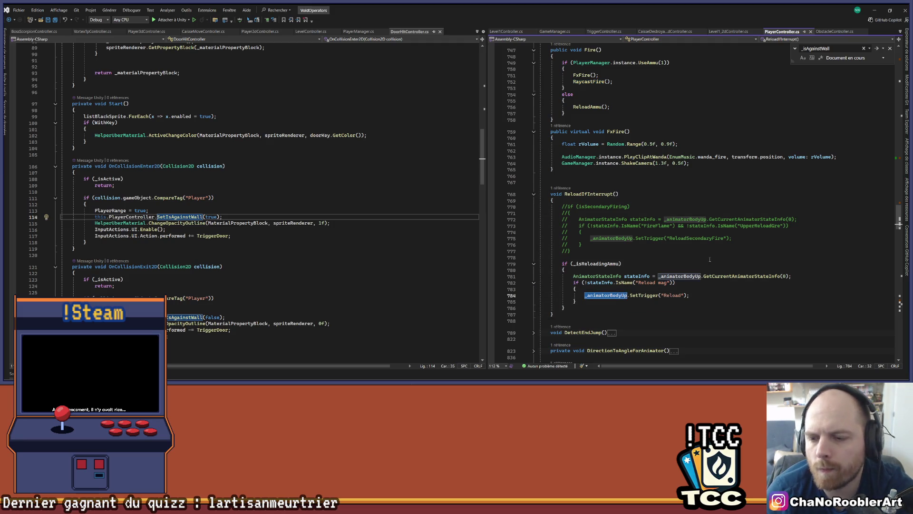
pyautogui.scroll(15, 705, 244)
pyautogui.scroll(20, 705, 244)
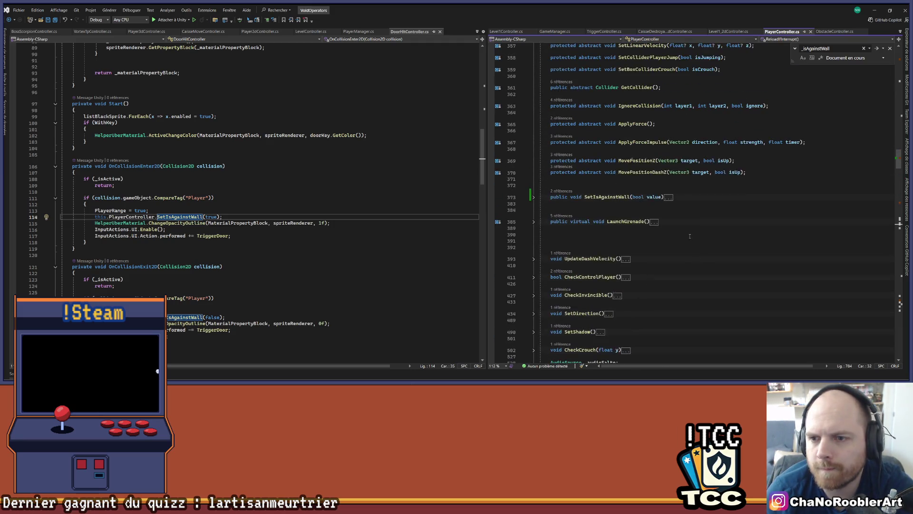
# In SetIsAgainstWall's if block, add _animatorBodyUp.SetTrigger("GunUp");
pyautogui.scroll(-15, 666, 214)
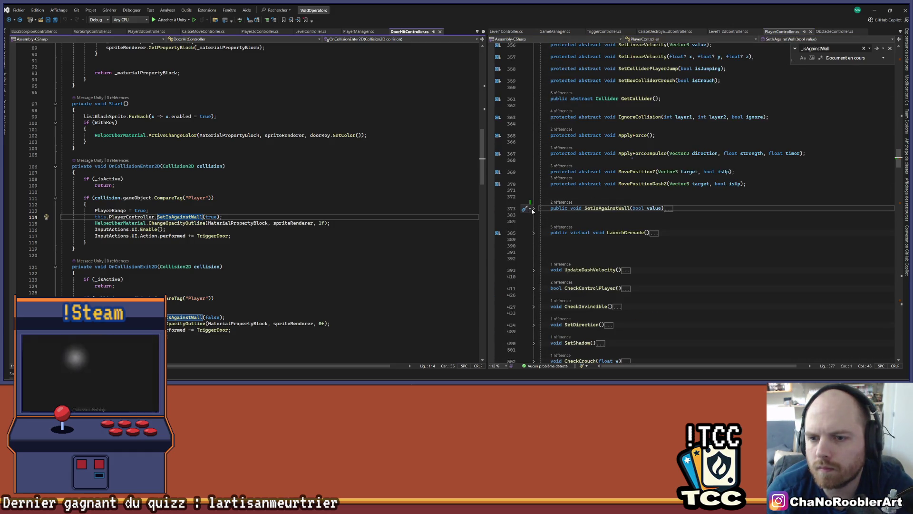
pyautogui.click(533, 208)
pyautogui.write('_animatorBodyUp')
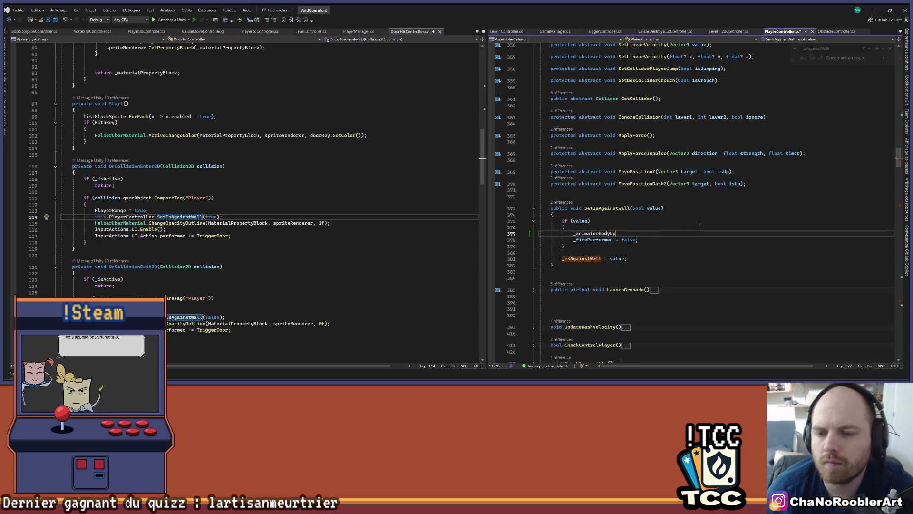
pyautogui.write('.animatePhysics?Se')
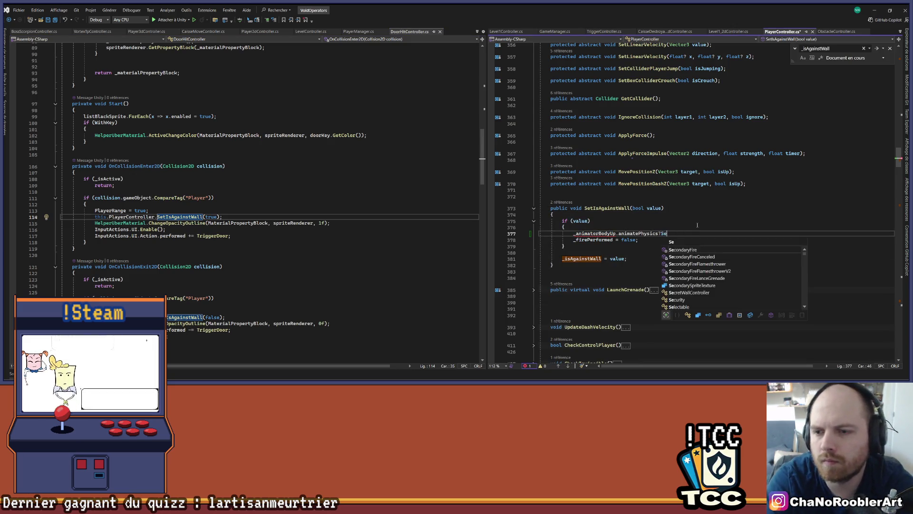
pyautogui.press('BackSpace')
pyautogui.press('BackSpace')
pyautogui.press('BackSpace')
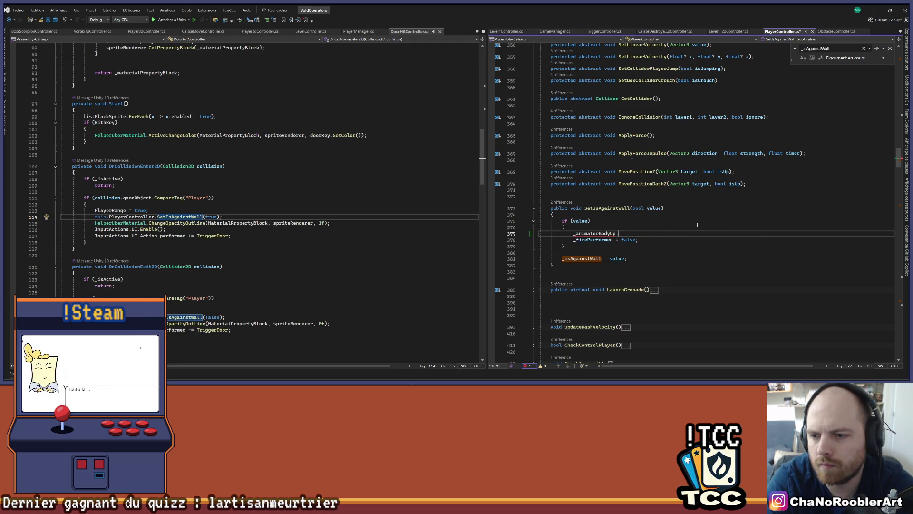
pyautogui.write('SetTrigger("G')
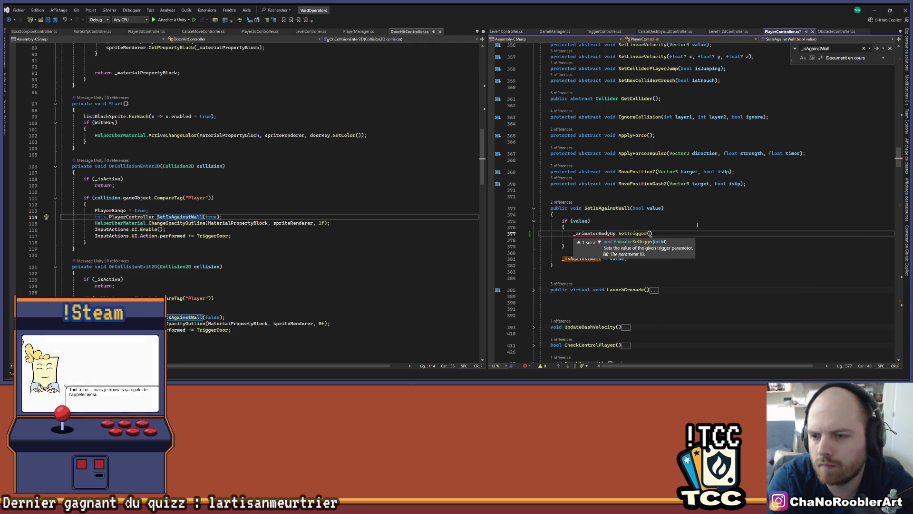
pyautogui.write('unUP')
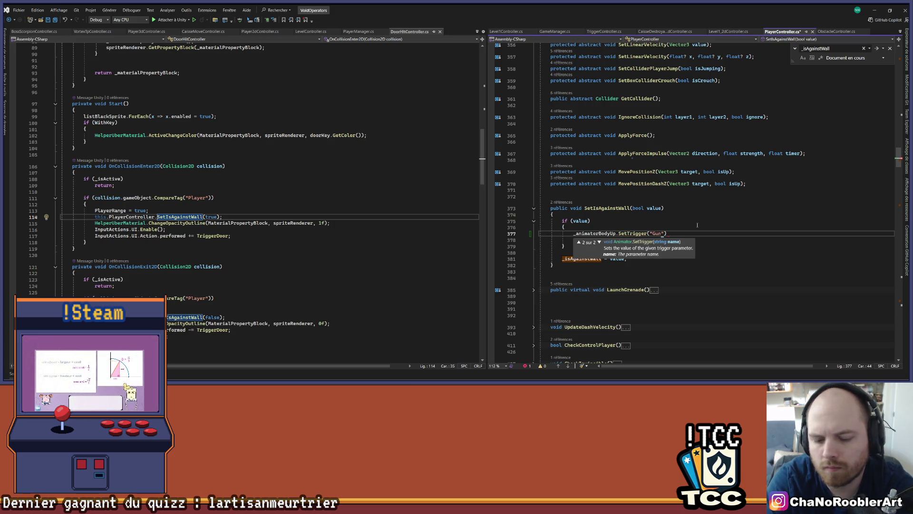
pyautogui.press('BackSpace')
pyautogui.write('p");')
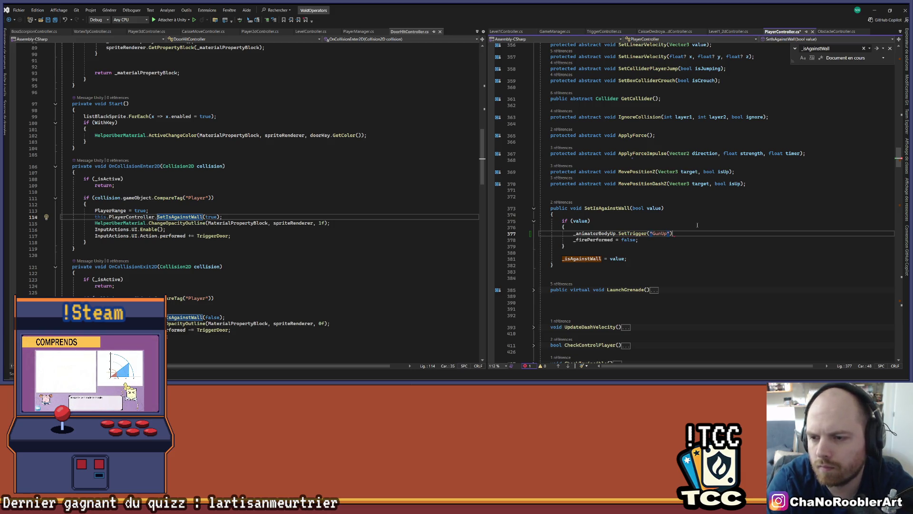
# Add an else branch containing a copy of the GunUp trigger statement
pyautogui.press('Down')
pyautogui.press('Down')
pyautogui.press('Return')
pyautogui.write('else')
pyautogui.press('Return')
pyautogui.write('{')
pyautogui.press('Return')
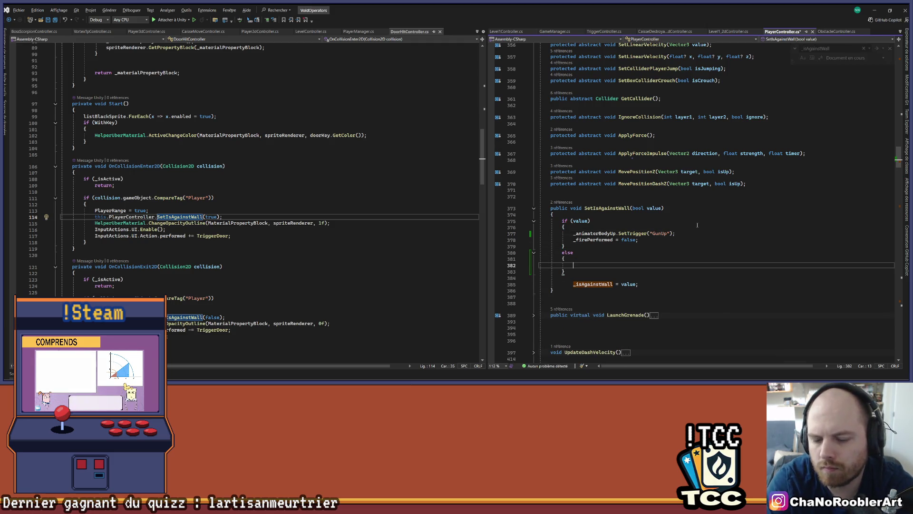
pyautogui.press('Return')
pyautogui.press('Up')
pyautogui.press('Up')
pyautogui.press('Up')
# Tidy blank lines and indentation, rename the else trigger to StopGunUp, and return to Unity
pyautogui.press('Up')
pyautogui.press('Up')
pyautogui.hotkey('shift', 'Home')
pyautogui.hotkey('ctrl', 'c')
pyautogui.press('Down')
pyautogui.press('Down')
pyautogui.press('Down')
pyautogui.hotkey('ctrl', 'v')
pyautogui.press('Delete')
pyautogui.press('Down')
pyautogui.press('Delete')
pyautogui.press('Down')
pyautogui.hotkey('shift', 'Tab')
pyautogui.press('Up')
pyautogui.press('Up')
pyautogui.press('End')
pyautogui.press('Left')
pyautogui.press('Left')
pyautogui.press('Left')
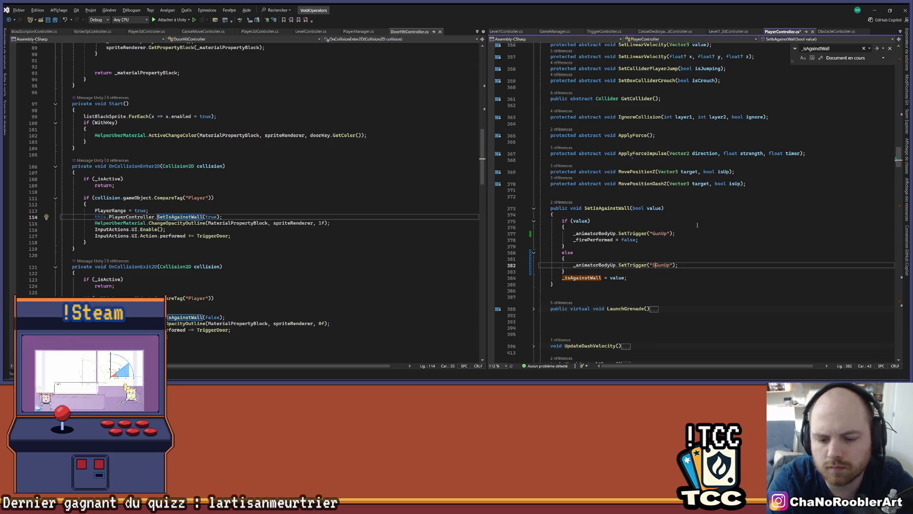
pyautogui.press('Left')
pyautogui.press('Left')
pyautogui.press('Left')
pyautogui.write('Stop')
pyautogui.hotkey('ctrl', 'z')
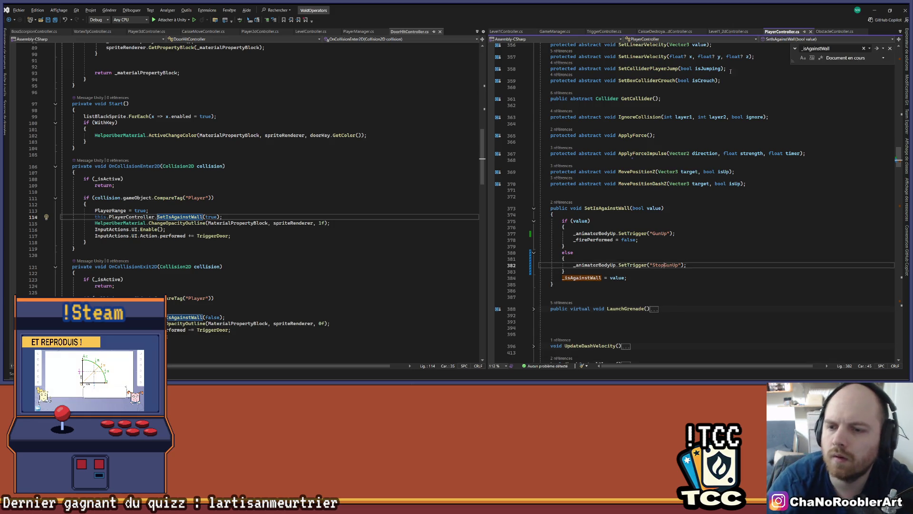
pyautogui.click(877, 8)
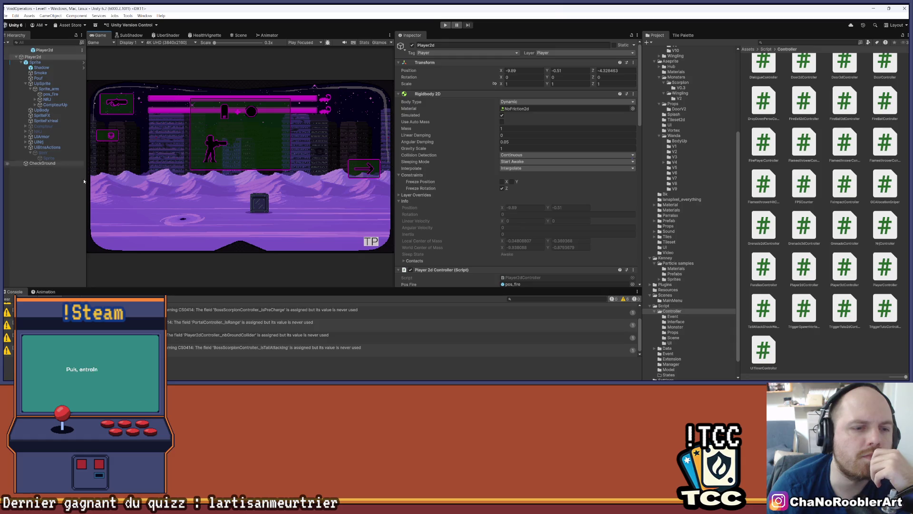
# Clear the Console, widen the Game view, enter Play mode and pick a mission to load Level1_2D
pyautogui.click(7, 299)
pyautogui.click(47, 258)
pyautogui.scroll(1, 321, 144)
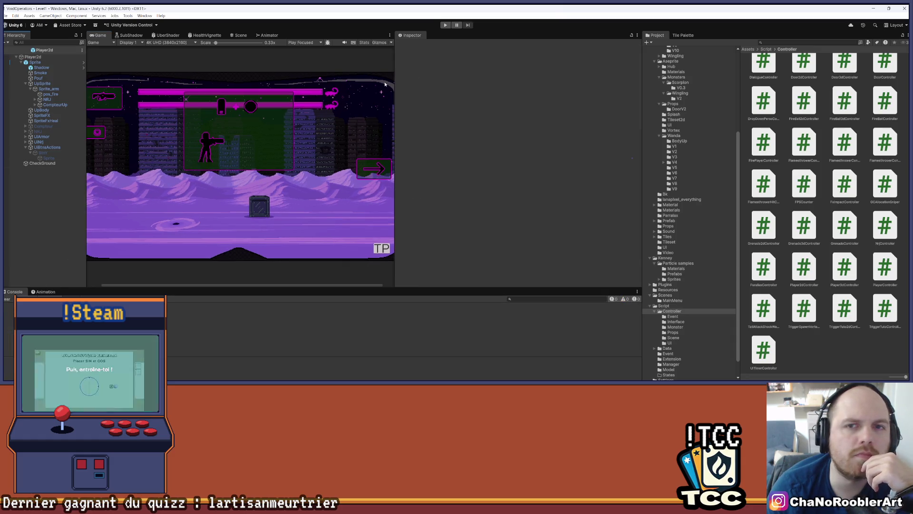
pyautogui.moveTo(395, 81); pyautogui.dragTo(518, 76)
pyautogui.click(445, 25)
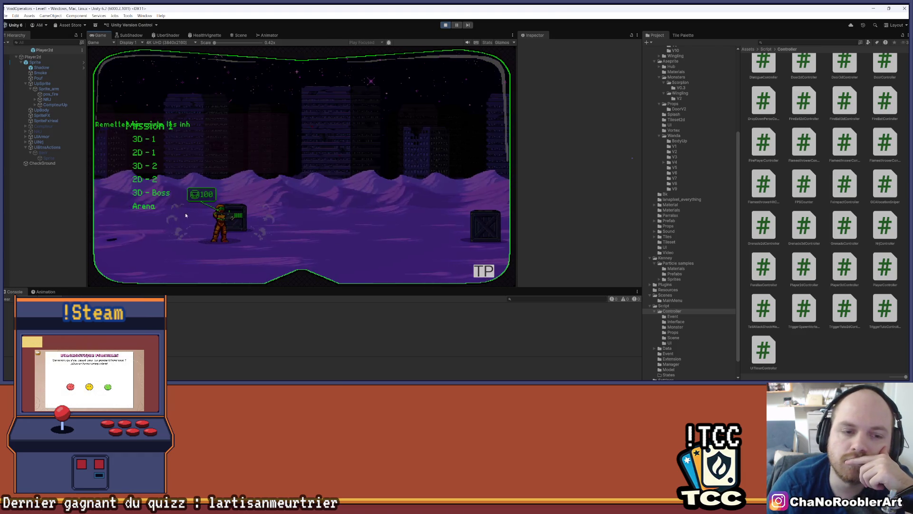
pyautogui.click(136, 185)
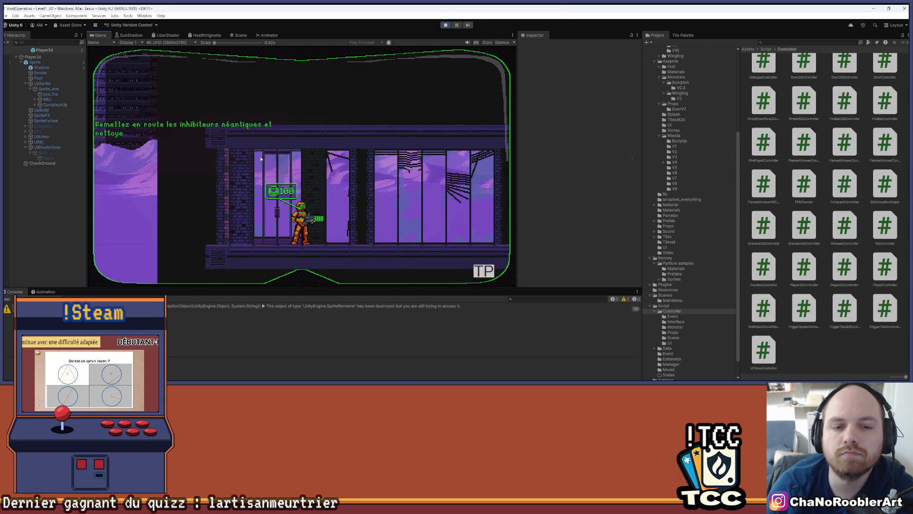
# Walk the player right, jumping along the way, until it presses against the wall
pyautogui.press('d')
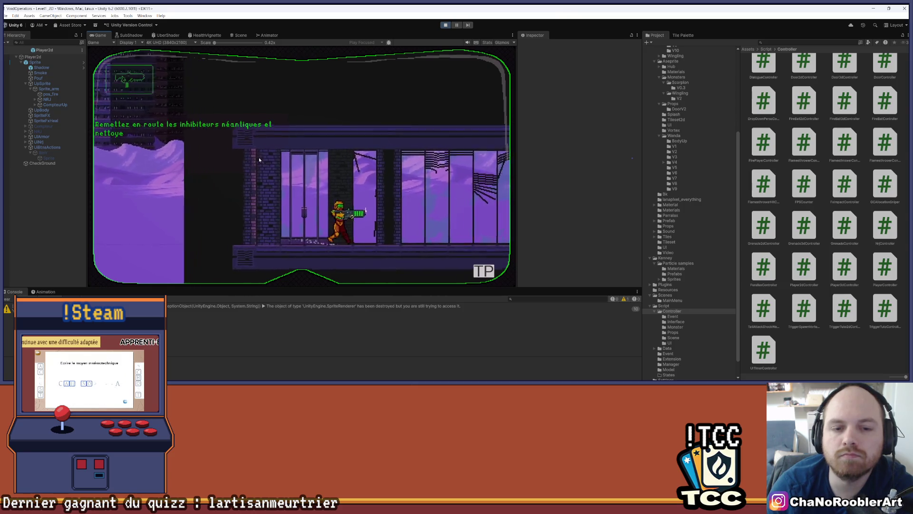
pyautogui.press('d')
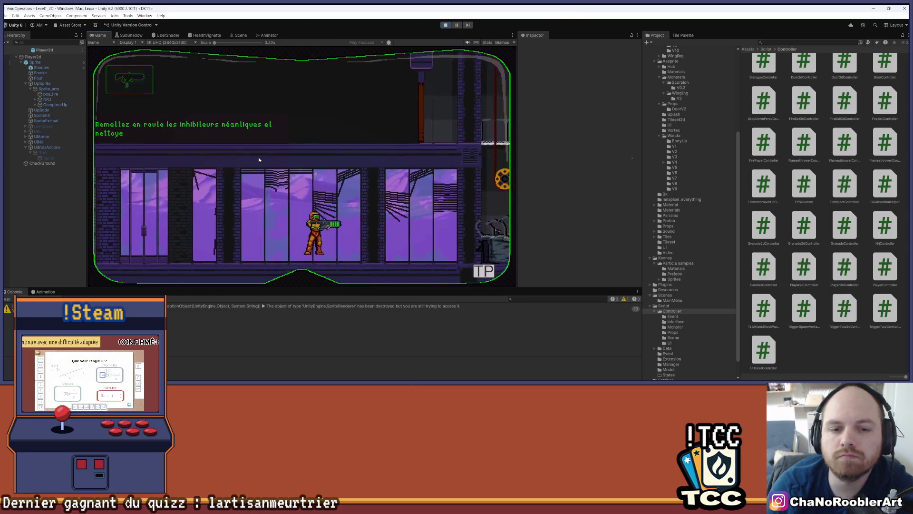
pyautogui.press('d')
pyautogui.press('space')
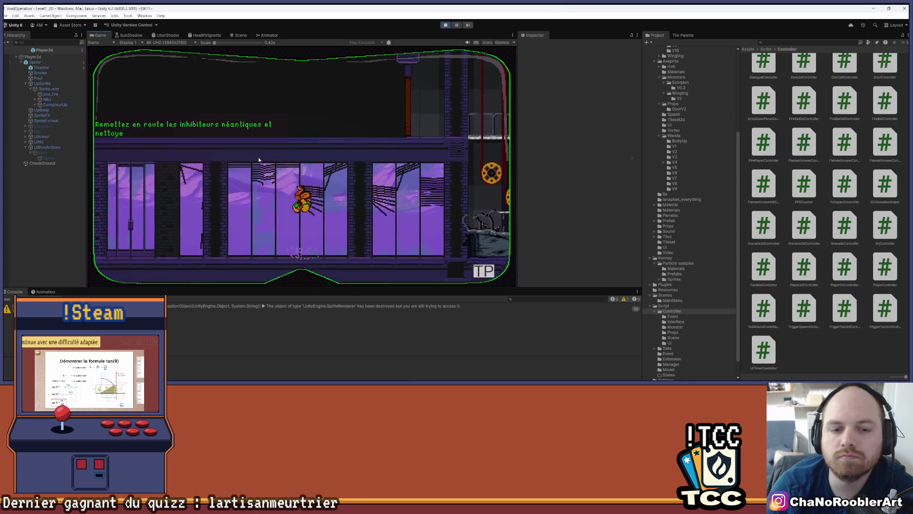
pyautogui.press('space')
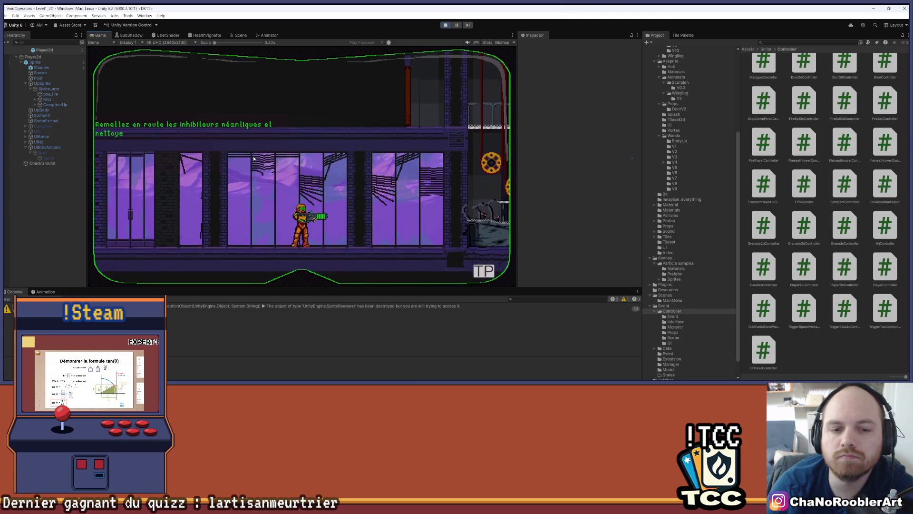
pyautogui.press('d')
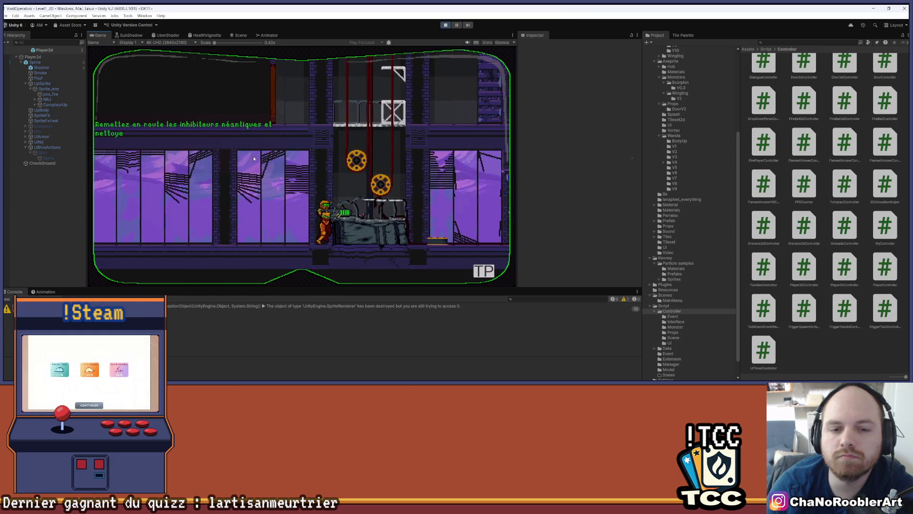
pyautogui.press('d')
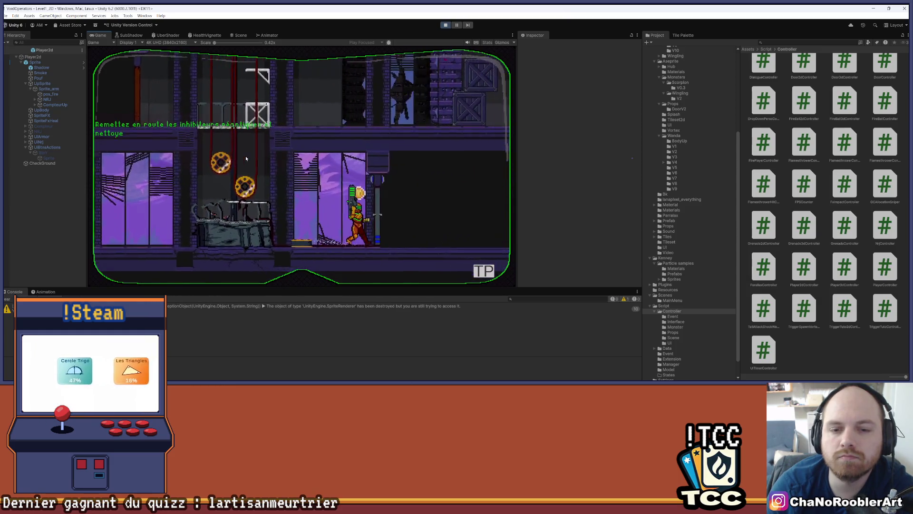
pyautogui.press('d')
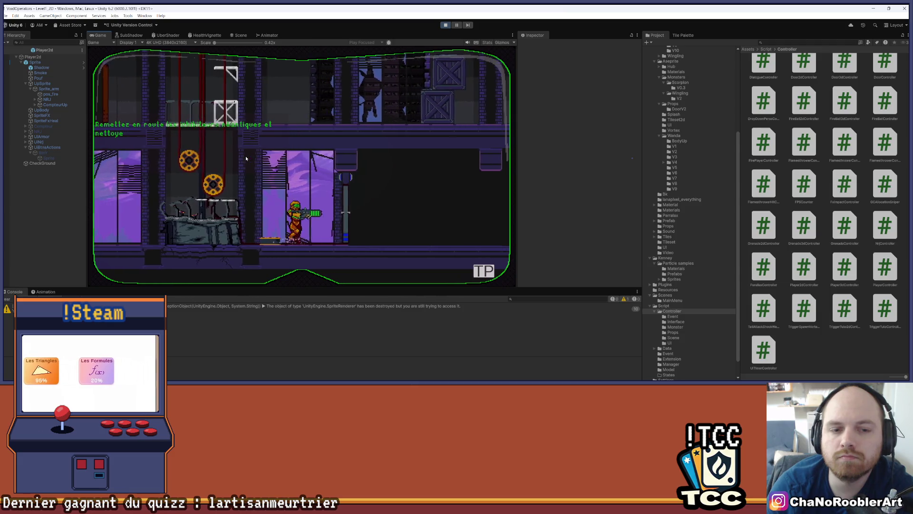
pyautogui.press('d')
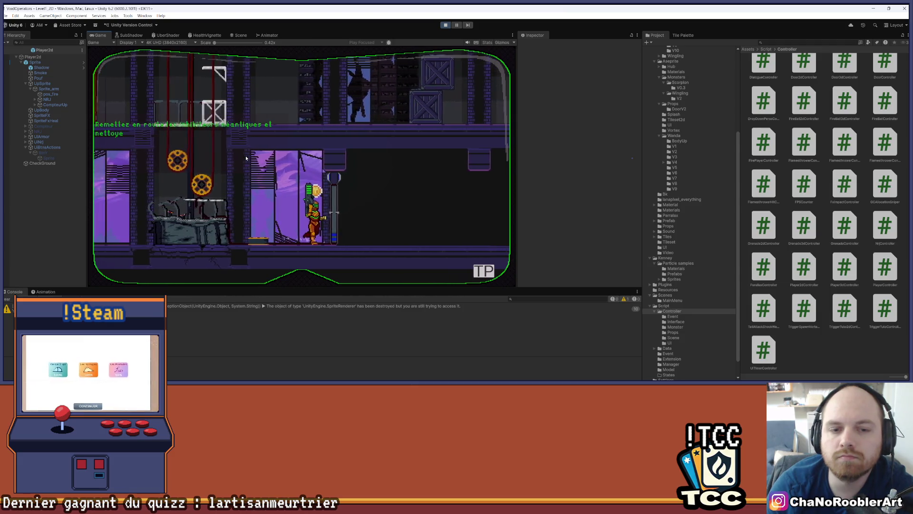
pyautogui.press('a')
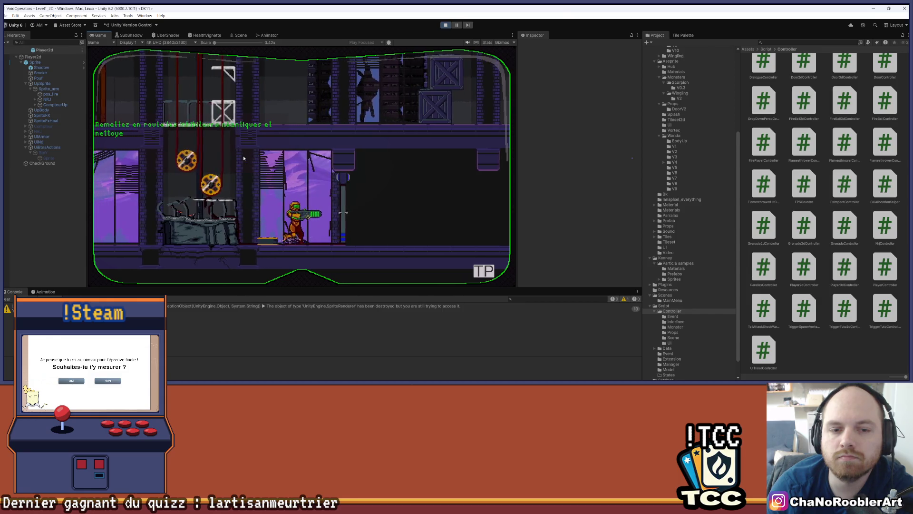
pyautogui.press('d')
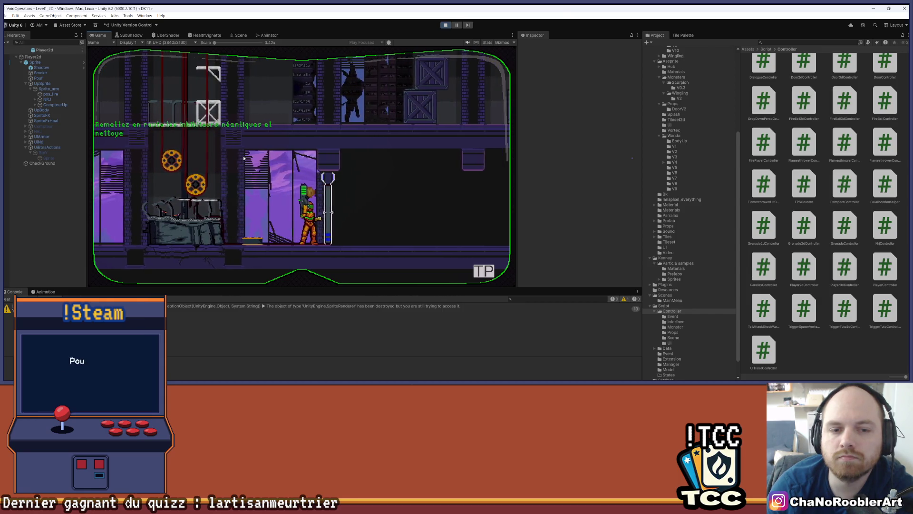
# Repeatedly step away from and back against the wall to check the gun raises and lowers
pyautogui.press('a')
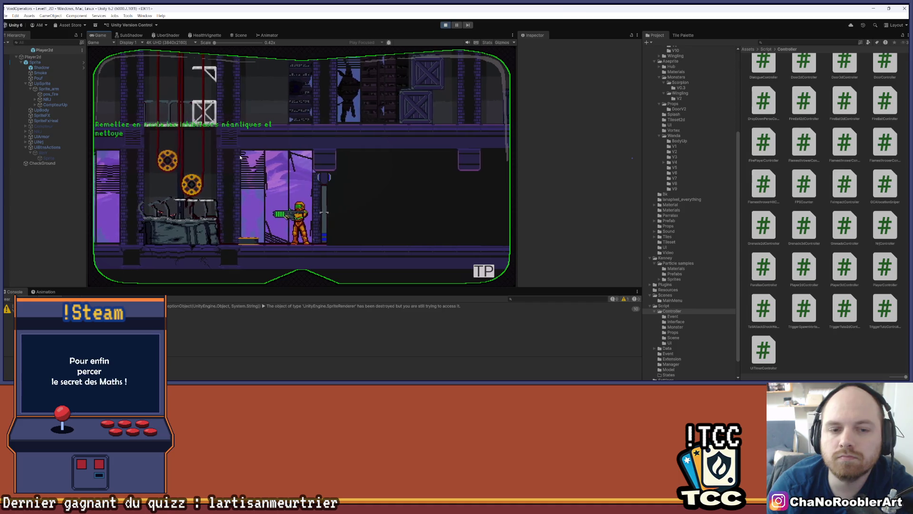
pyautogui.press('w')
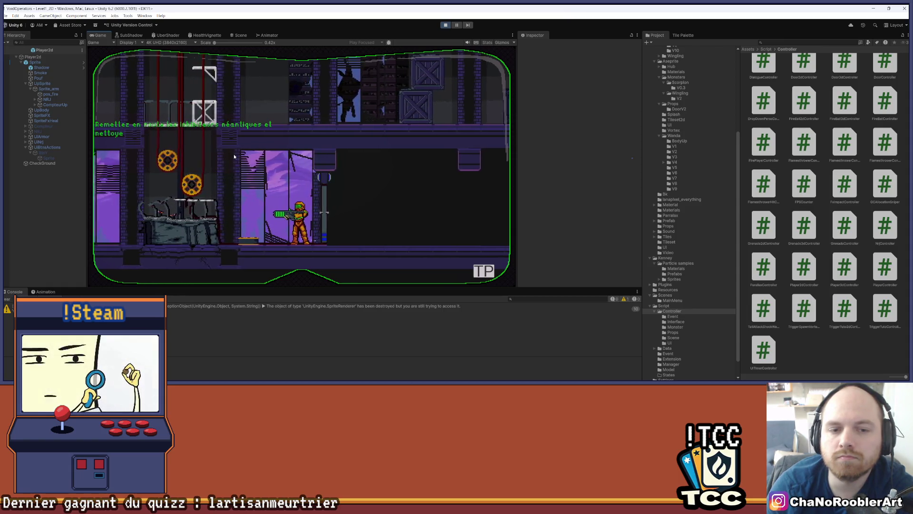
pyautogui.press('w')
pyautogui.press('a')
pyautogui.press('d')
pyautogui.press('a')
pyautogui.press('d')
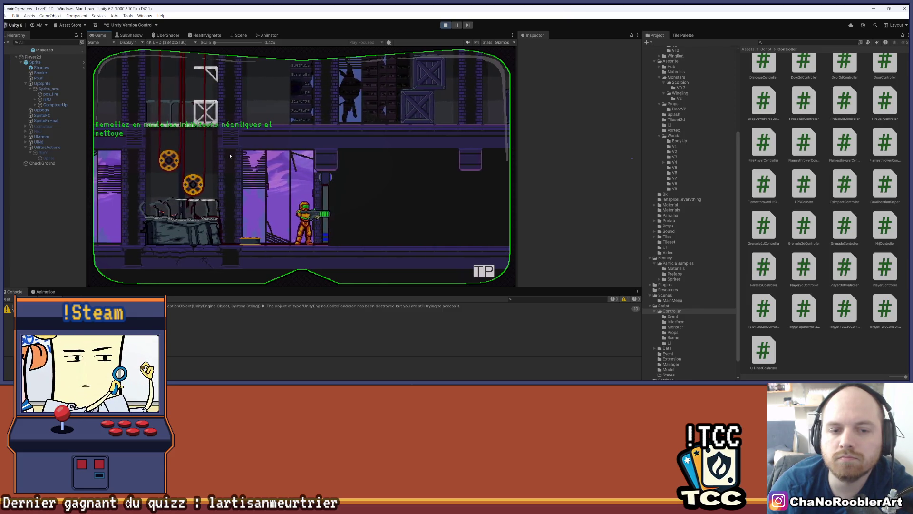
pyautogui.press('w')
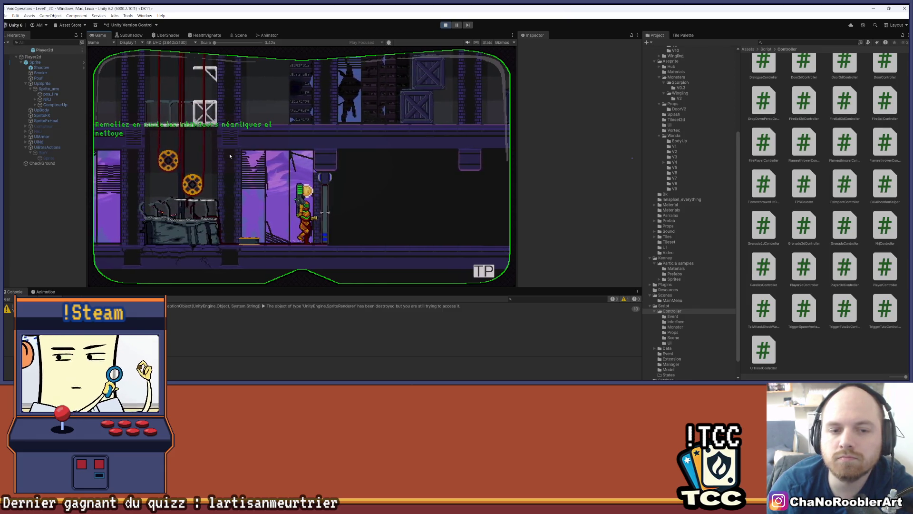
pyautogui.press('a')
pyautogui.press('d')
pyautogui.press('a')
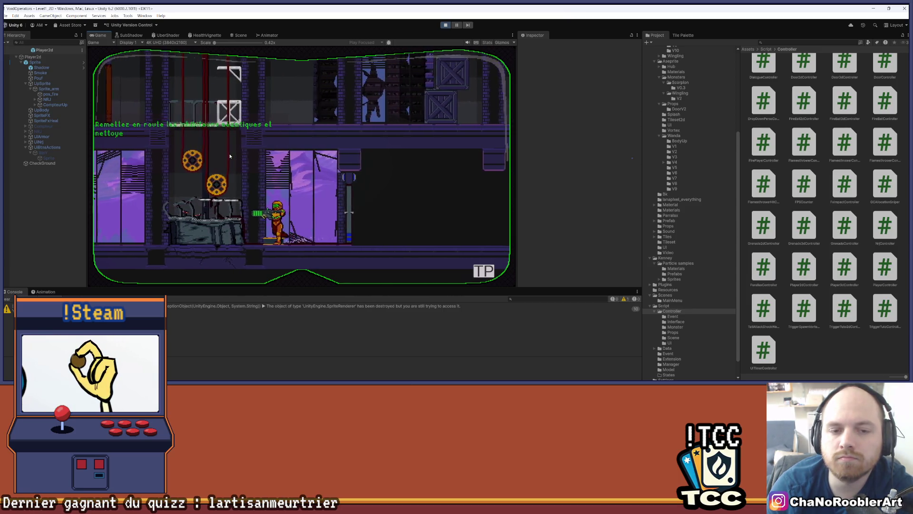
pyautogui.press('d')
pyautogui.press('w')
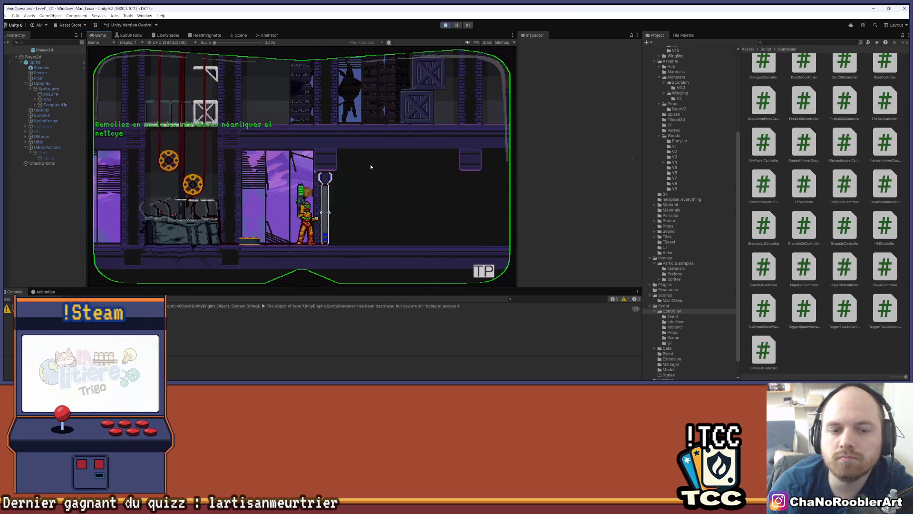
pyautogui.press('a')
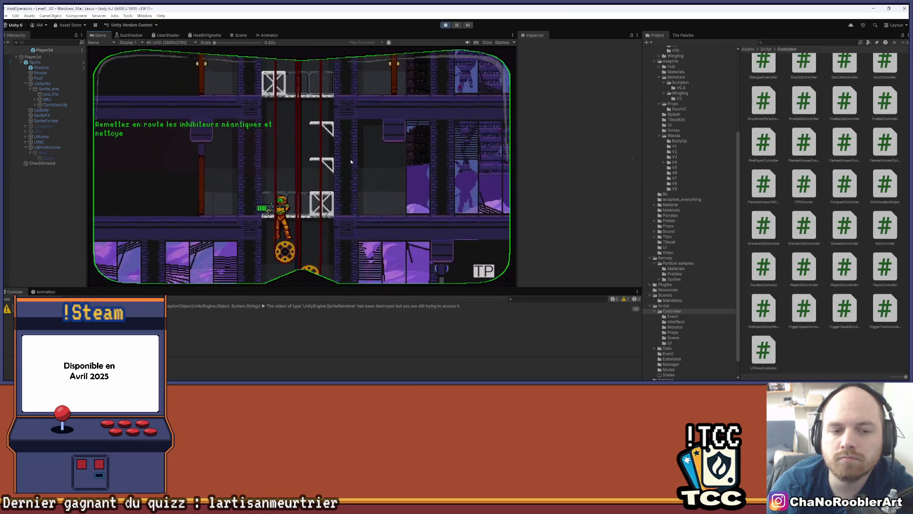
# Ride the elevator, walk through the next rooms, jump up and shoot the monster
pyautogui.press('a')
pyautogui.press('d')
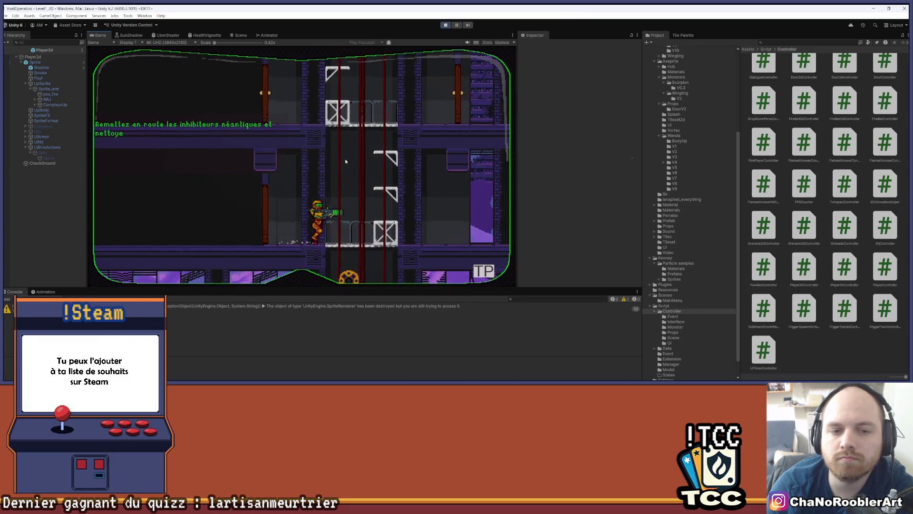
pyautogui.press('d')
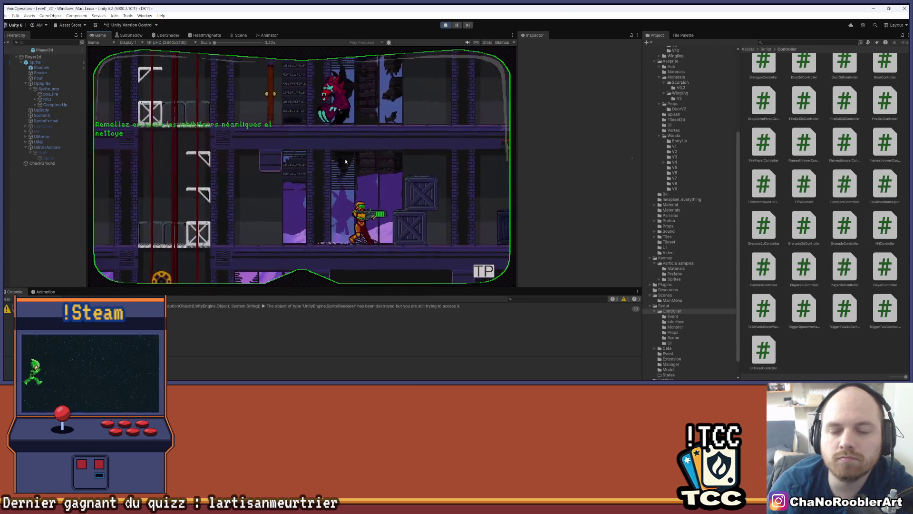
pyautogui.press('d')
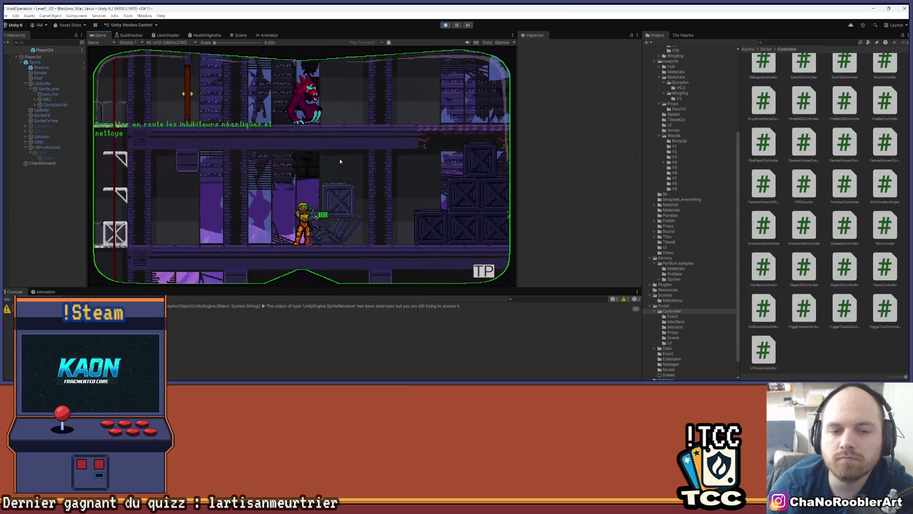
pyautogui.press('d')
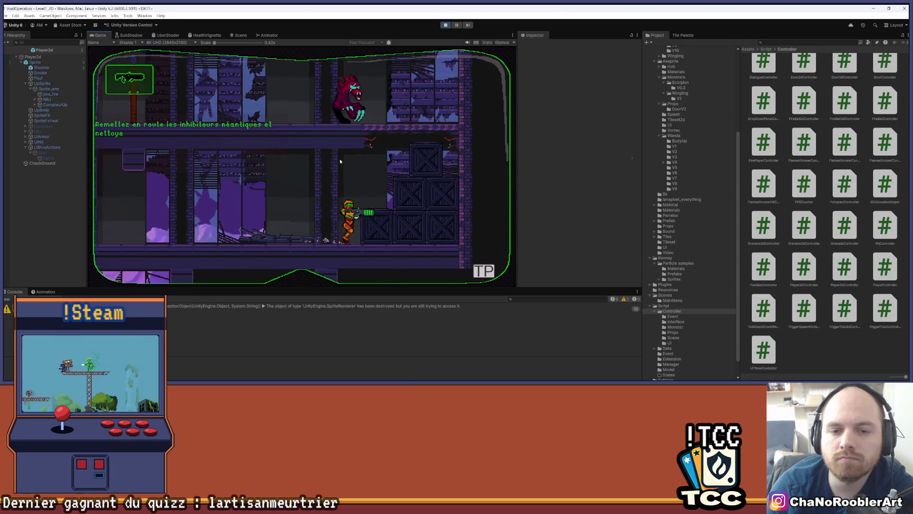
pyautogui.press('d')
pyautogui.press('a')
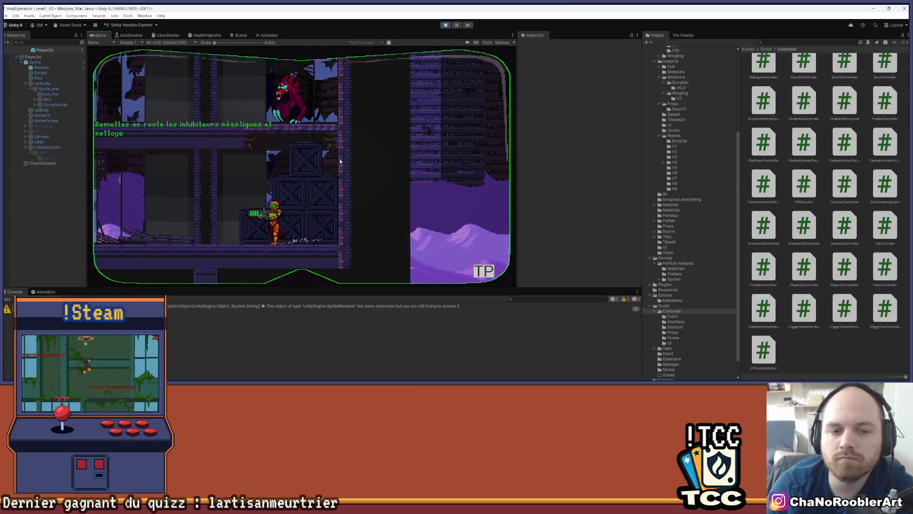
pyautogui.press('space')
pyautogui.press('a')
pyautogui.click(336, 162)
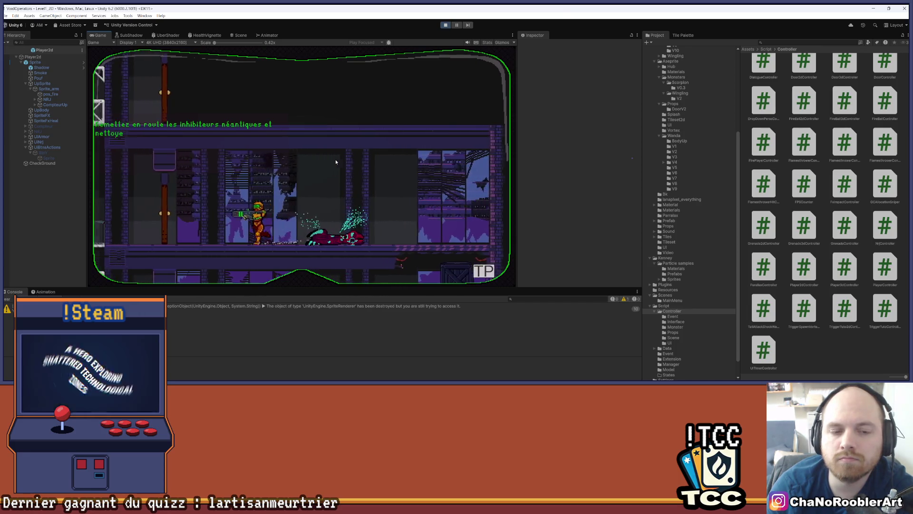
# Fire at the ghost, climb the shaft to the next floor, then stop the play test and dismiss the save prompt
pyautogui.press('a')
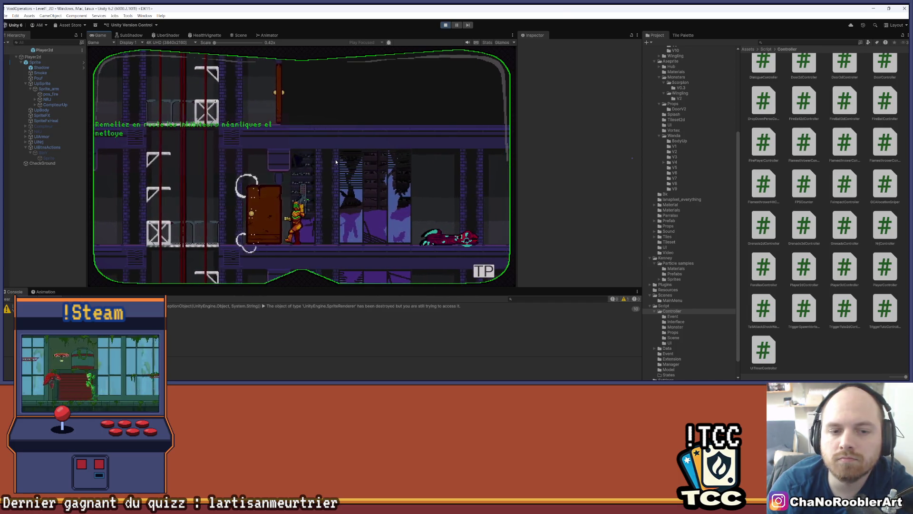
pyautogui.press('a')
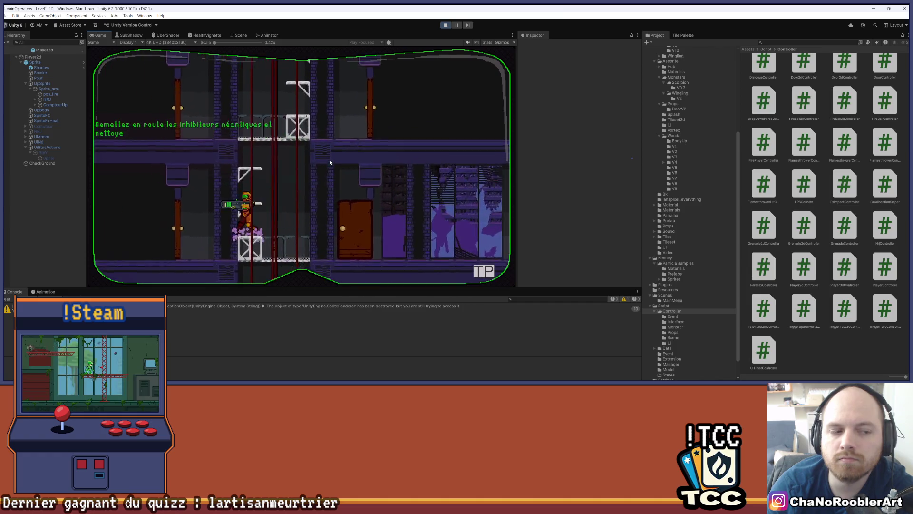
pyautogui.click(329, 161)
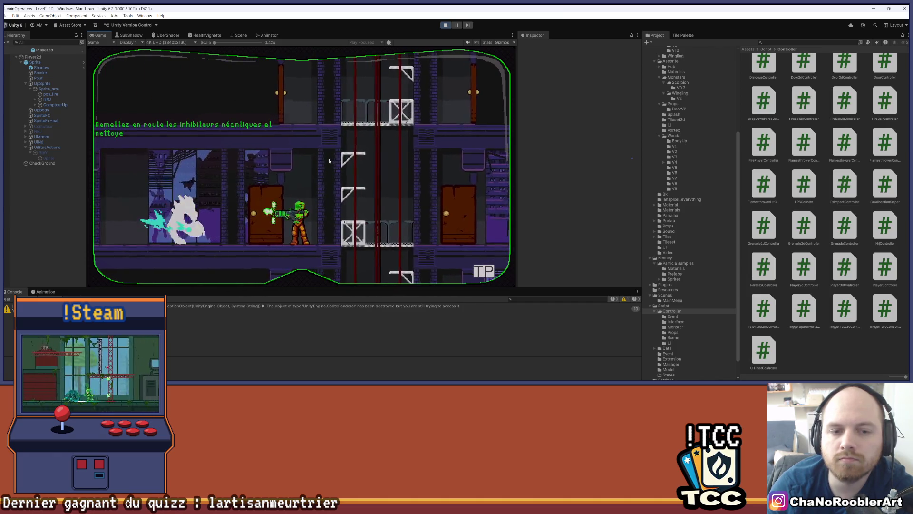
pyautogui.press('a')
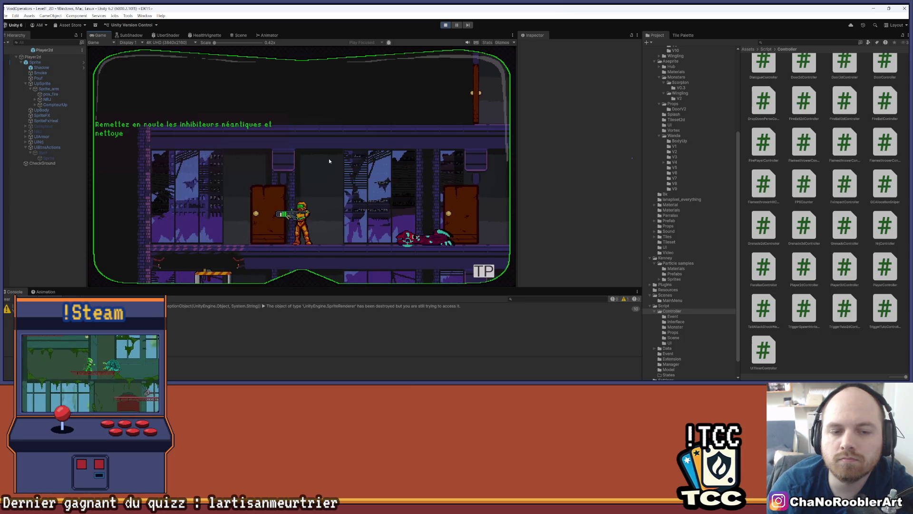
pyautogui.press('d')
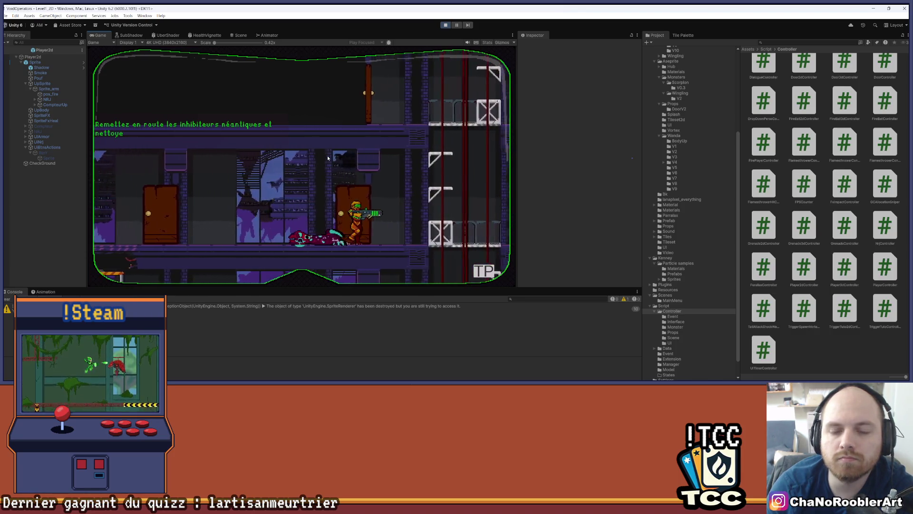
pyautogui.press('space')
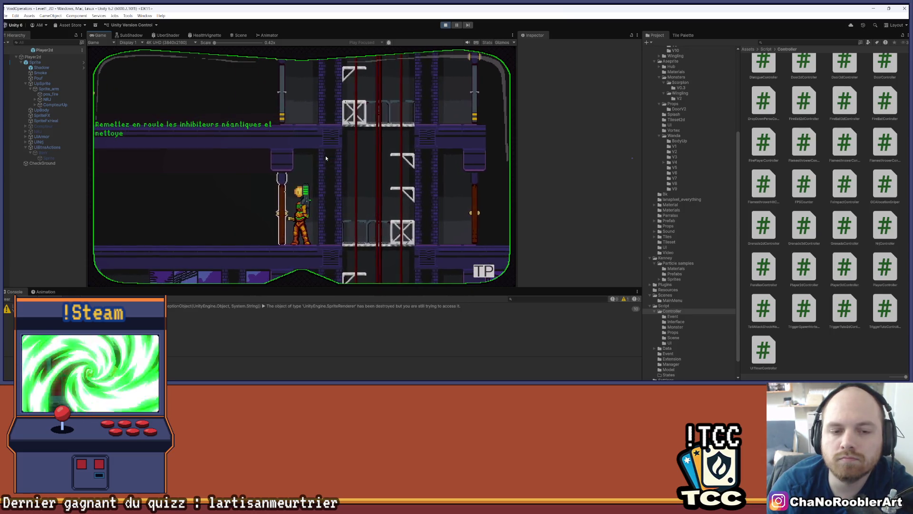
pyautogui.press('a')
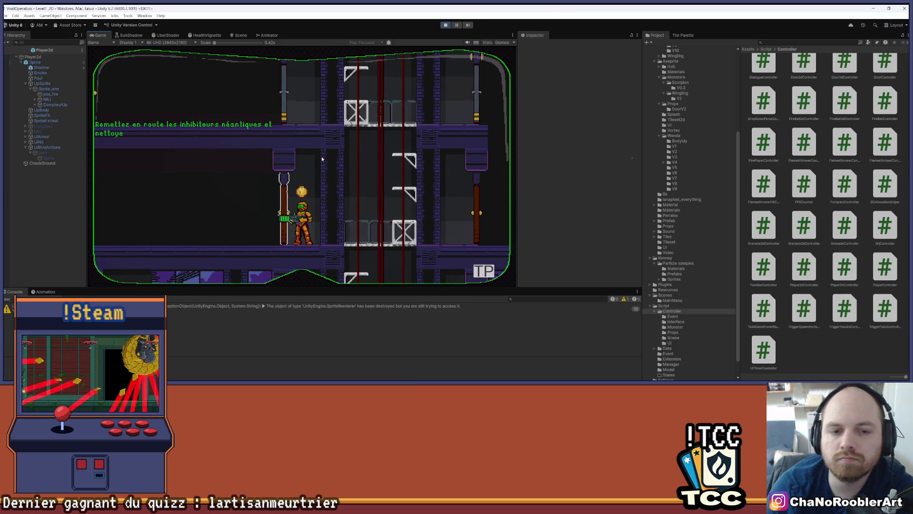
pyautogui.press('d')
pyautogui.click(446, 26)
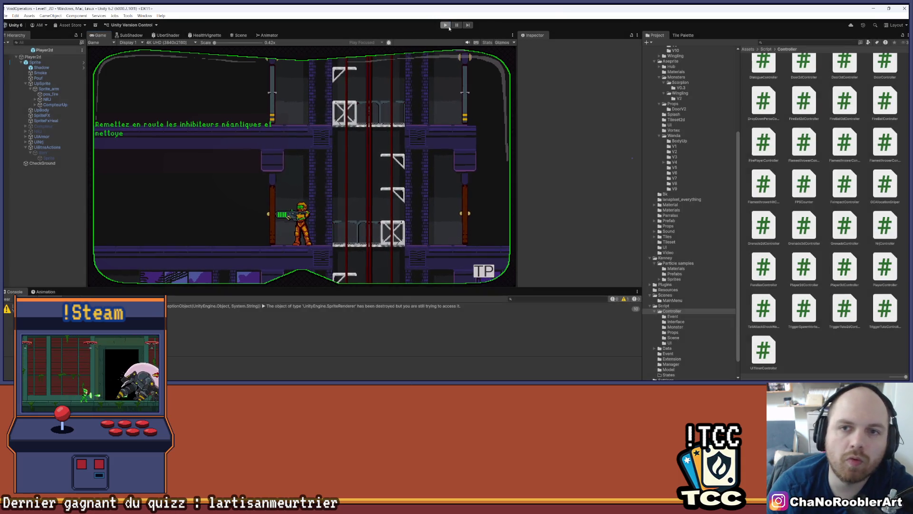
pyautogui.click(514, 157)
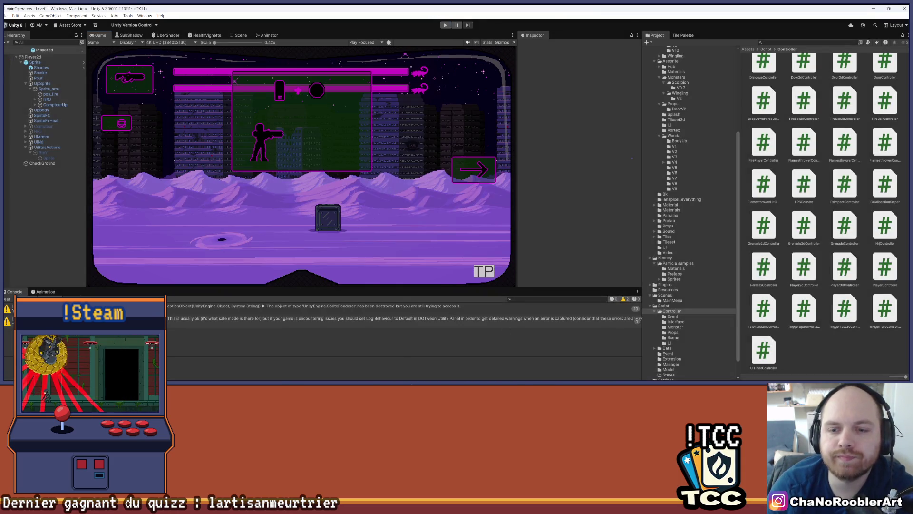
pyautogui.click(494, 378)
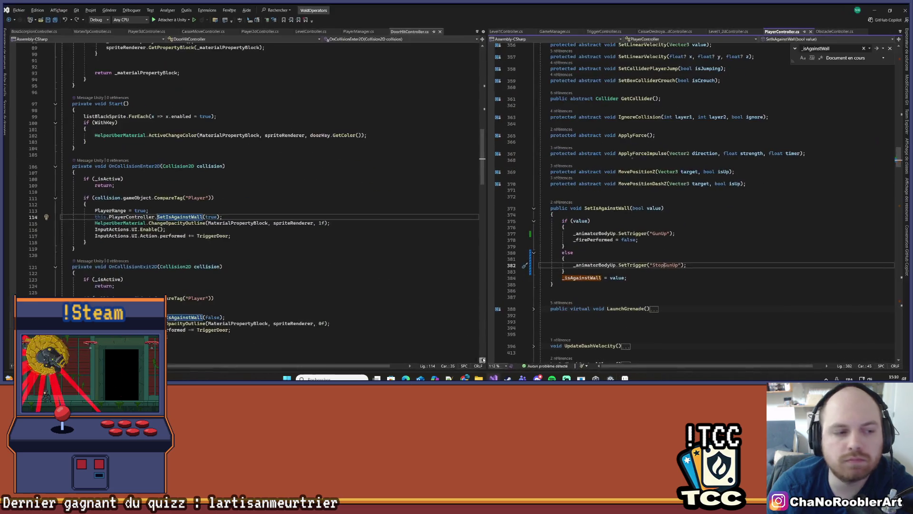
# Search PlayerController for 'Reload' matches, jump to ReloadAmmu's definition and expand its body
pyautogui.click(337, 178)
pyautogui.click(675, 183)
pyautogui.scroll(5, 658, 202)
pyautogui.scroll(5, 658, 202)
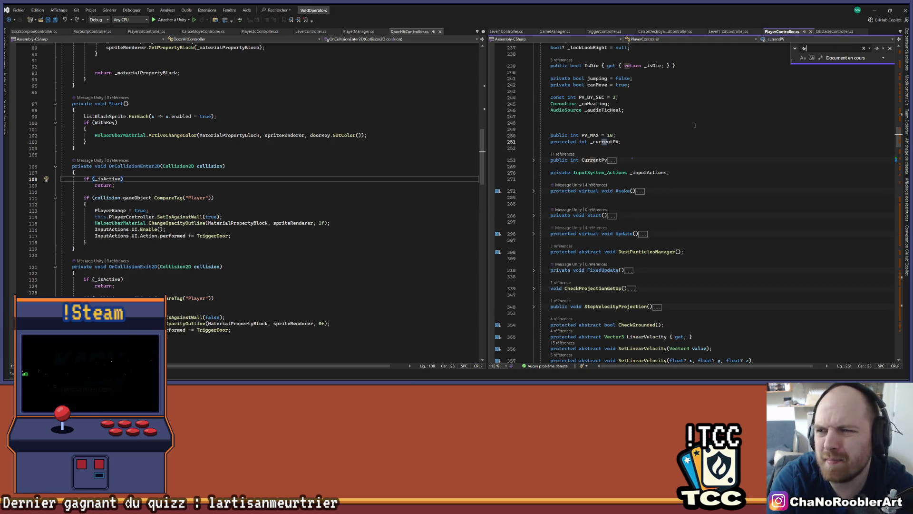
pyautogui.write('load')
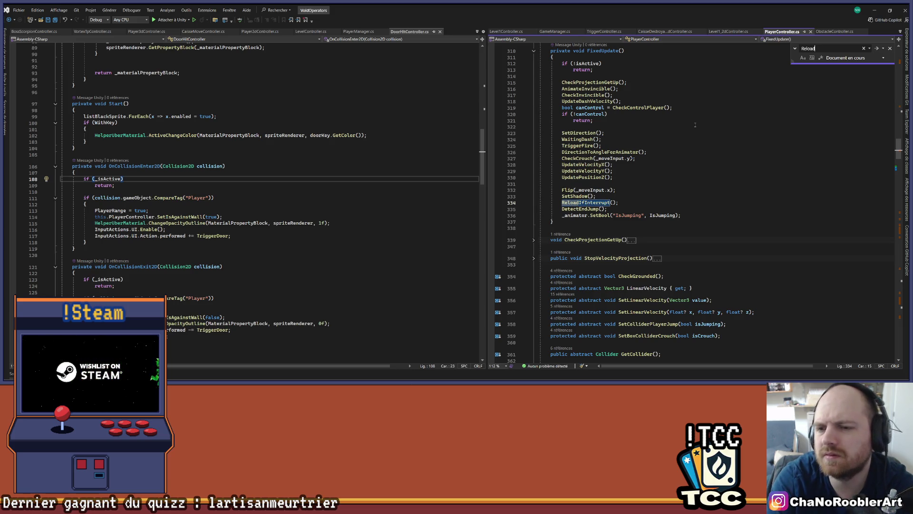
pyautogui.press('Return')
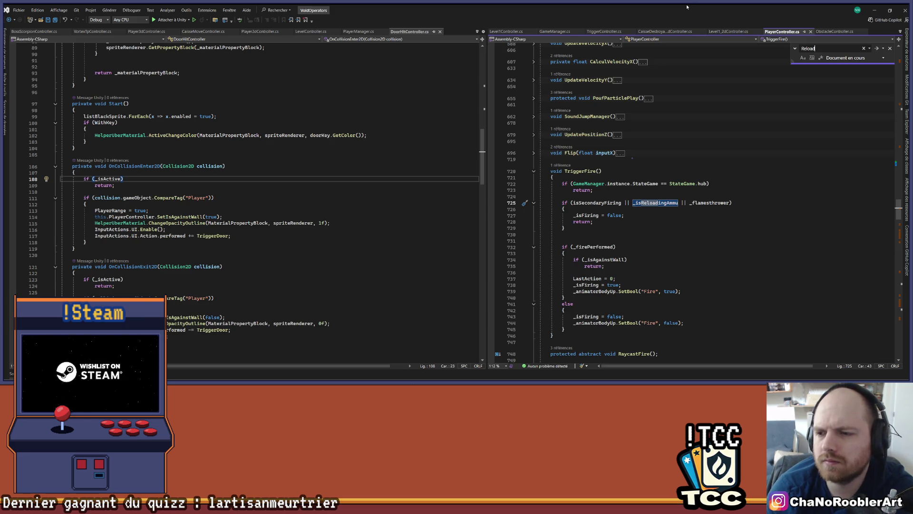
pyautogui.press('Return')
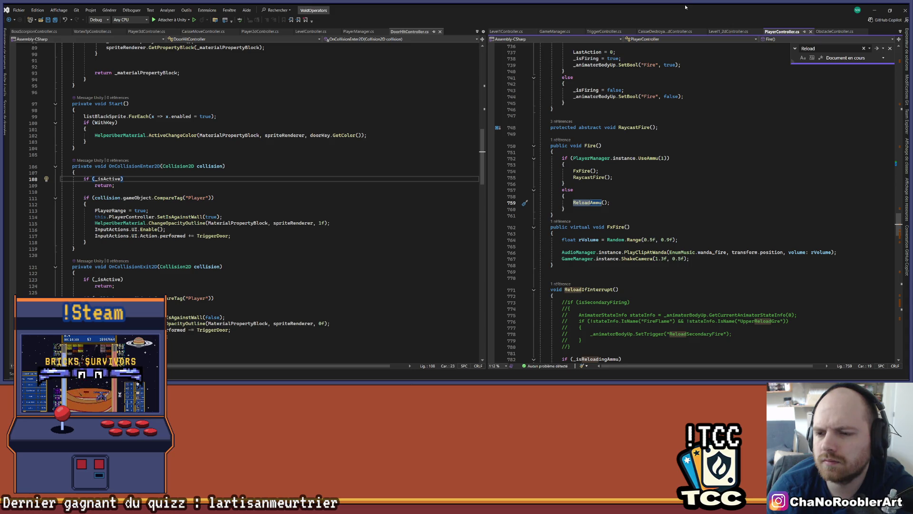
pyautogui.press('Return')
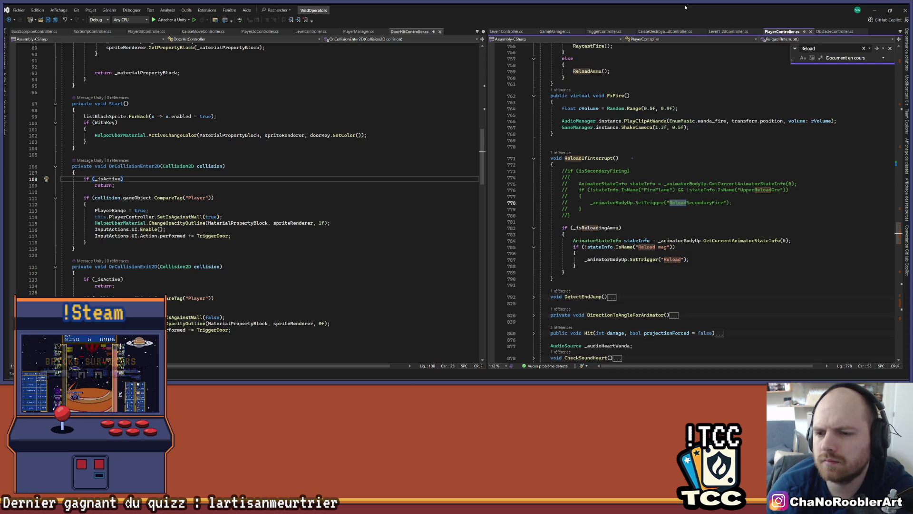
pyautogui.scroll(3, 596, 139)
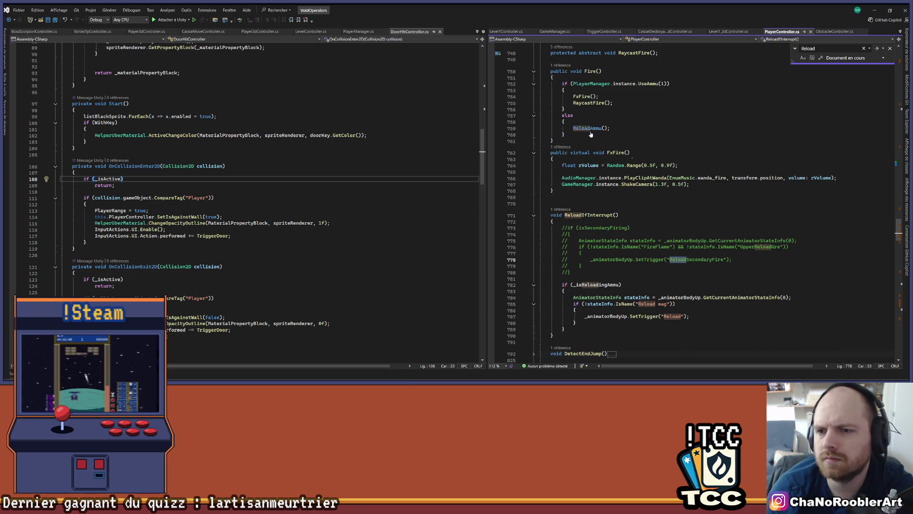
pyautogui.keyDown('ctrl'); pyautogui.click(590, 131); pyautogui.keyUp('ctrl')
pyautogui.click(533, 204)
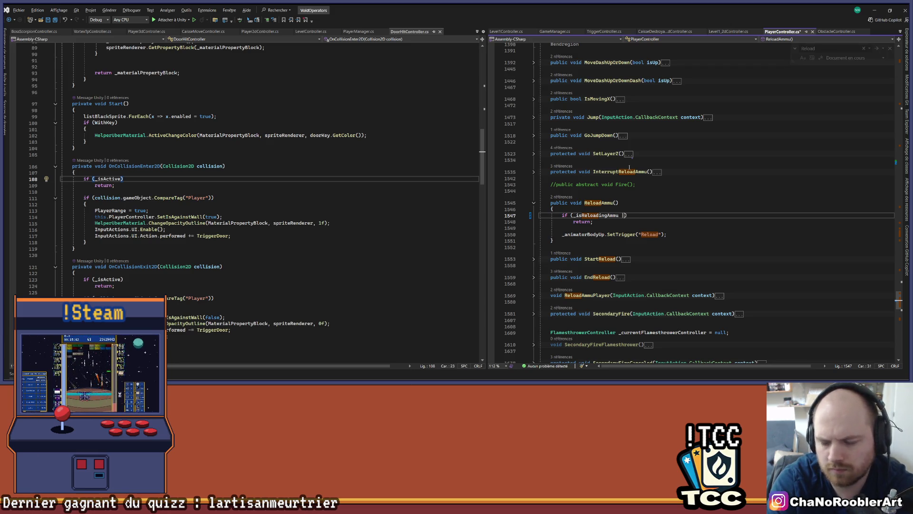
# Add '|| _isAgainstWall' to ReloadAmmu's early-return condition and switch back to Unity
pyautogui.press('BackSpace')
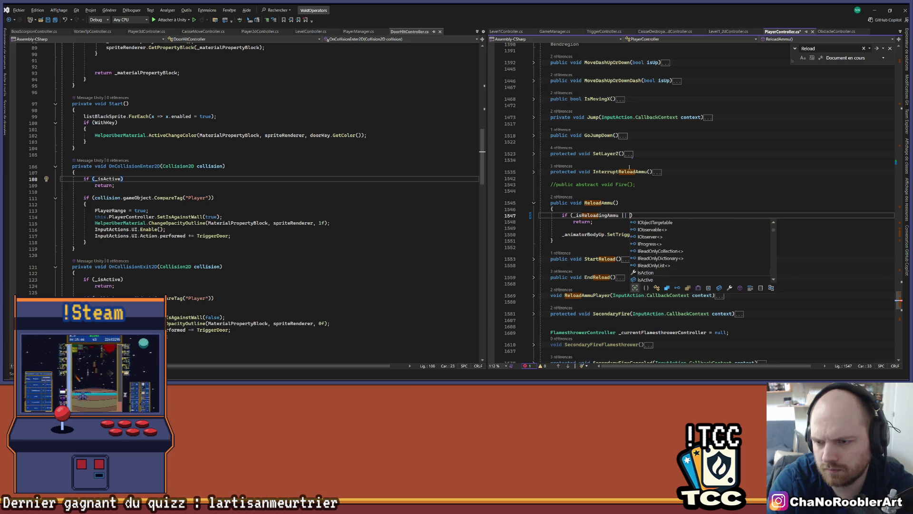
pyautogui.press('BackSpace')
pyautogui.press('BackSpace')
pyautogui.write('id')
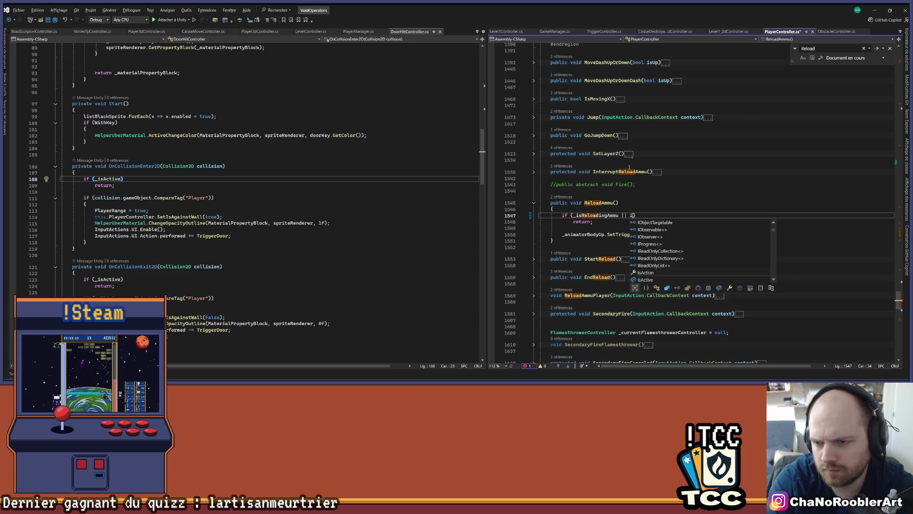
pyautogui.write('waw')
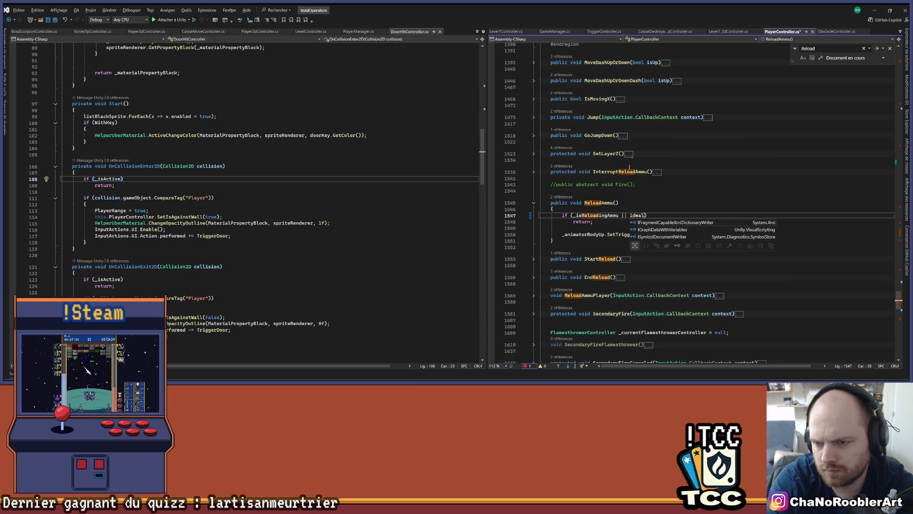
pyautogui.press('BackSpace')
pyautogui.press('BackSpace')
pyautogui.write('swal')
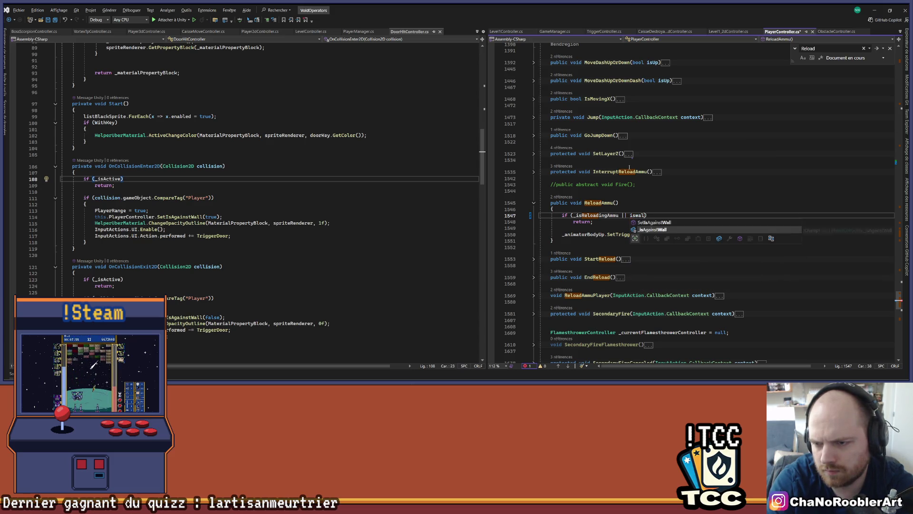
pyautogui.press('Tab')
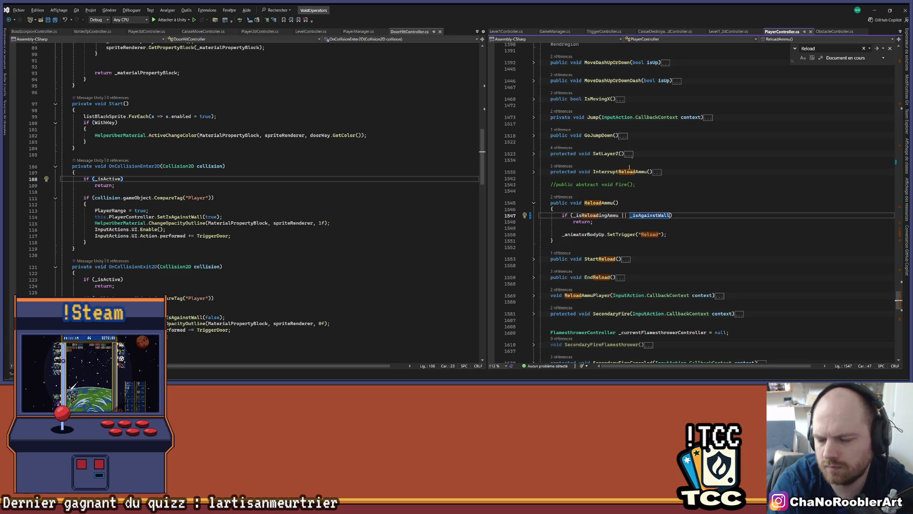
pyautogui.click(699, 230)
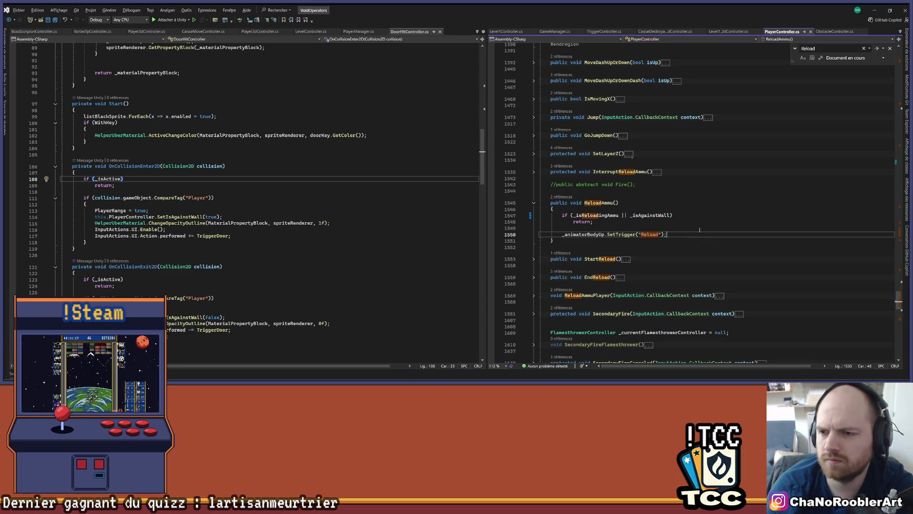
pyautogui.click(874, 10)
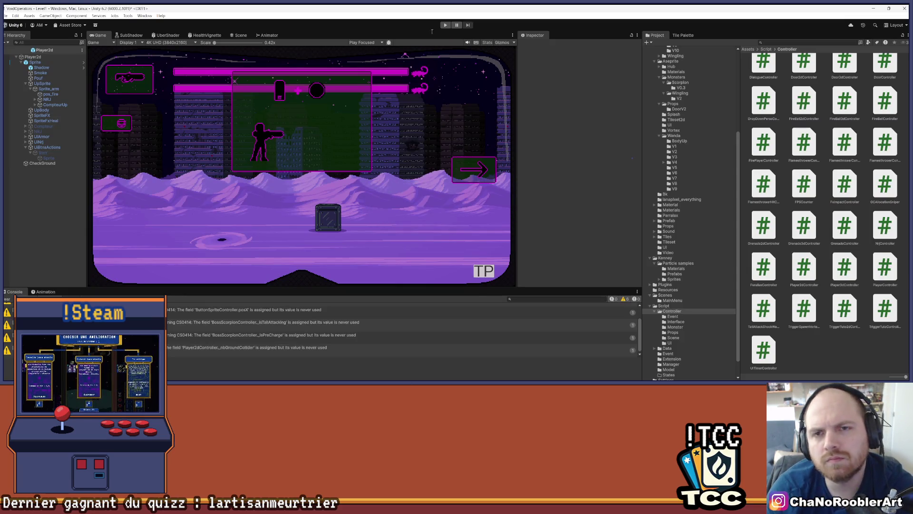
# Run play mode, walk the player left and right up to the crate, then open the mission list
pyautogui.click(446, 25)
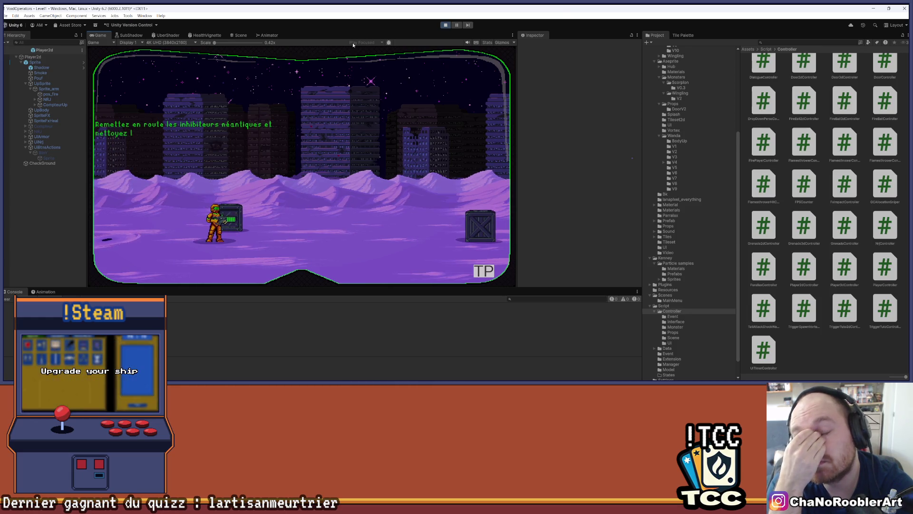
pyautogui.press('d')
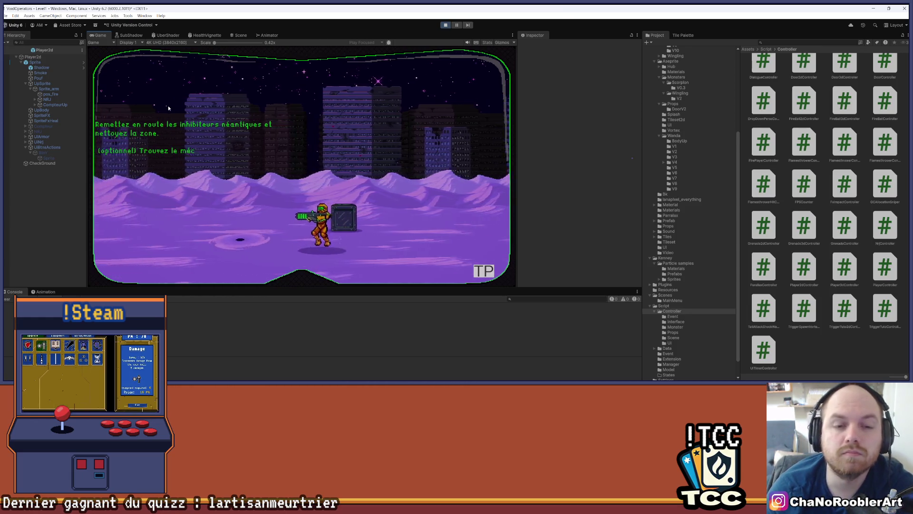
pyautogui.press('d')
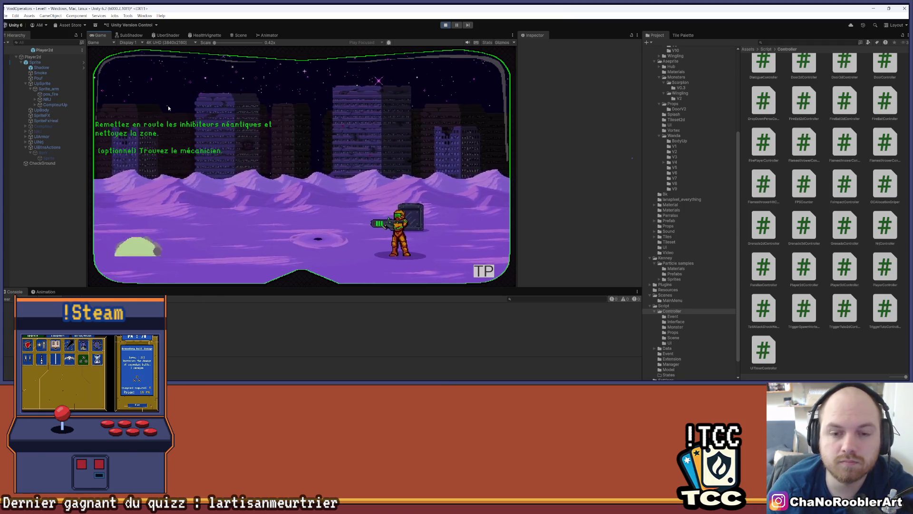
pyautogui.press('a')
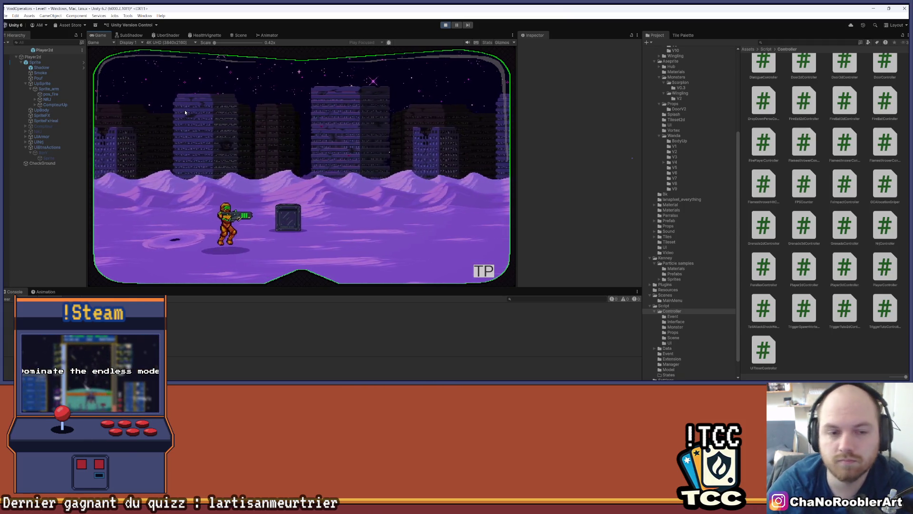
pyautogui.press('d')
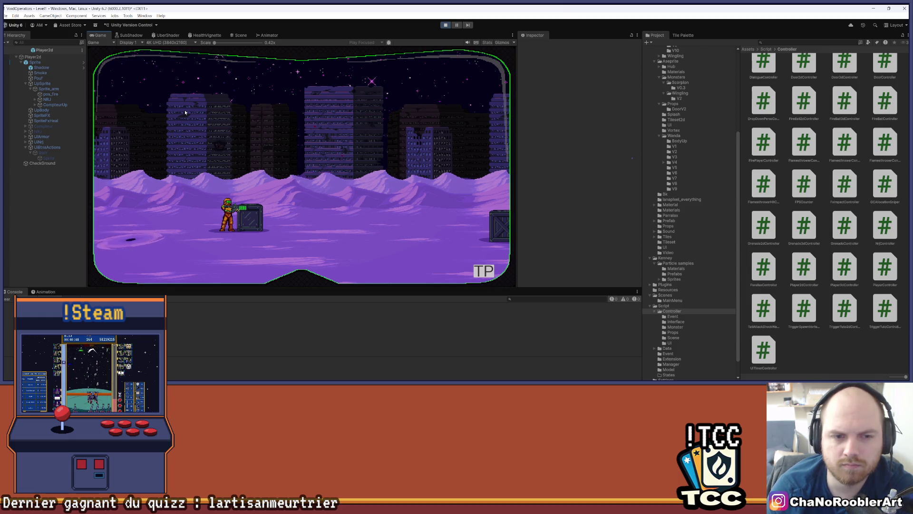
pyautogui.click(485, 272)
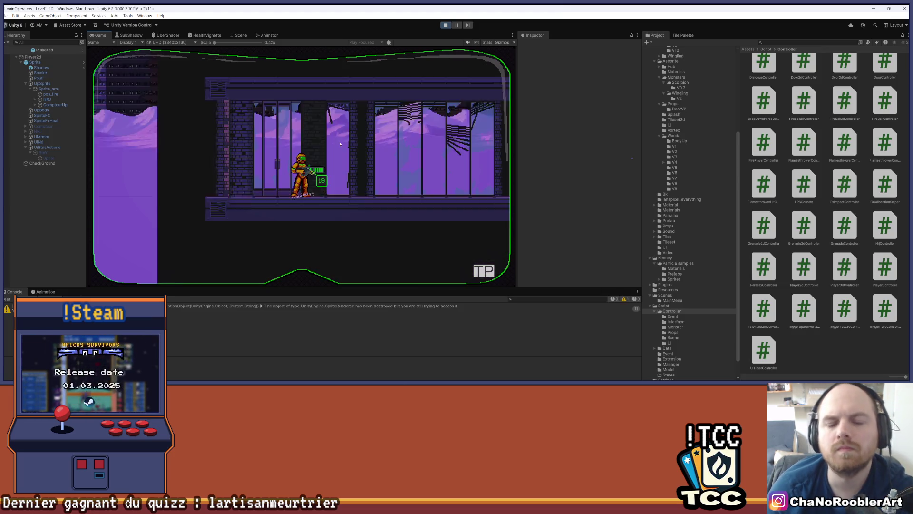
# Run right, jump and shoot, aim the gun up beside the pillar, then push against it
pyautogui.press('d')
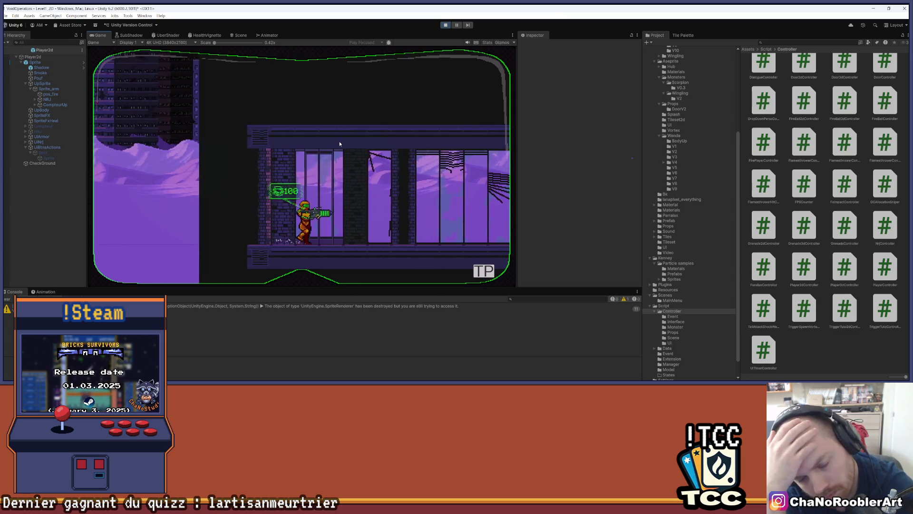
pyautogui.press('space')
pyautogui.press('d')
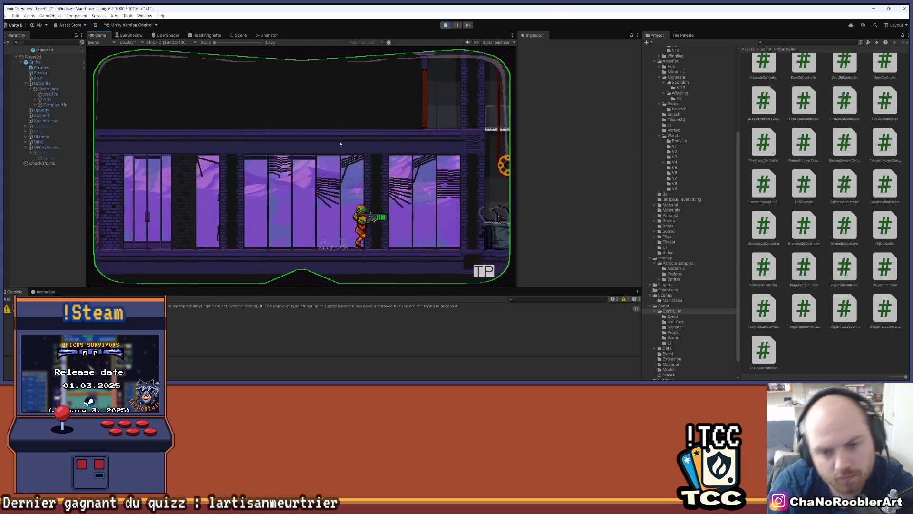
pyautogui.press('d')
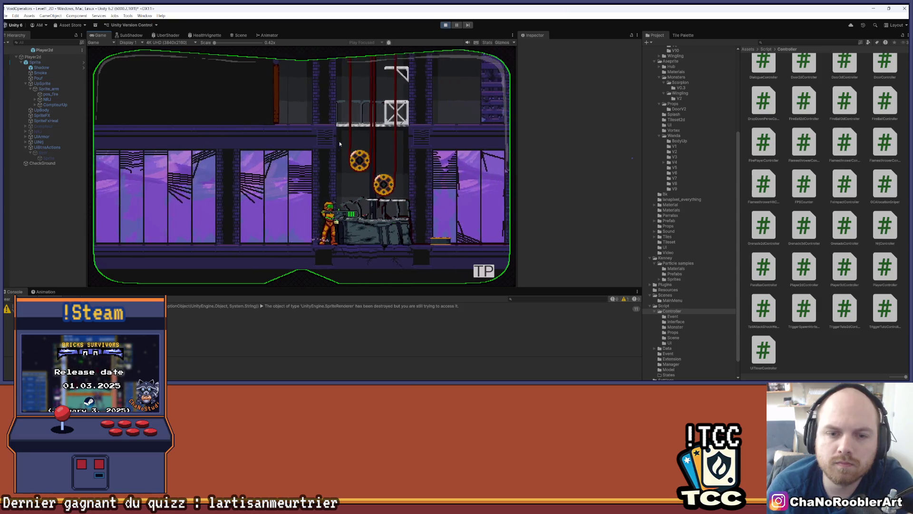
pyautogui.press('a')
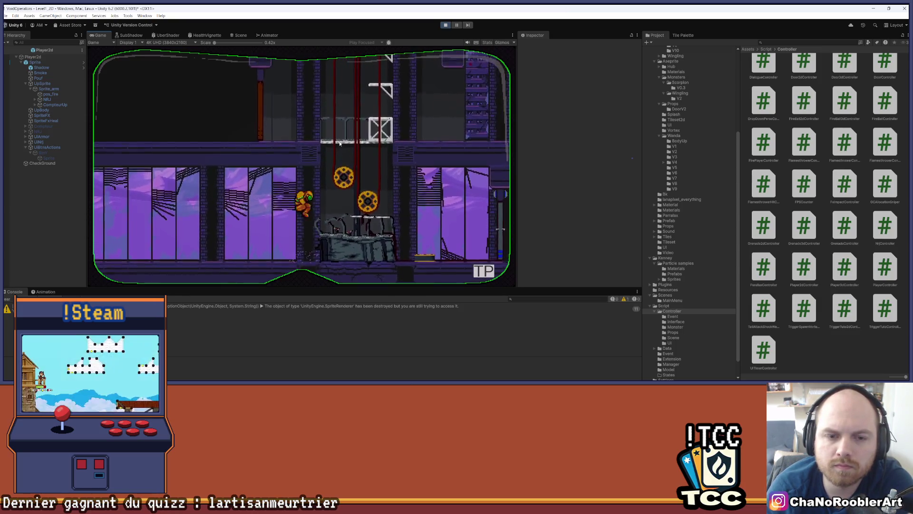
pyautogui.press('d')
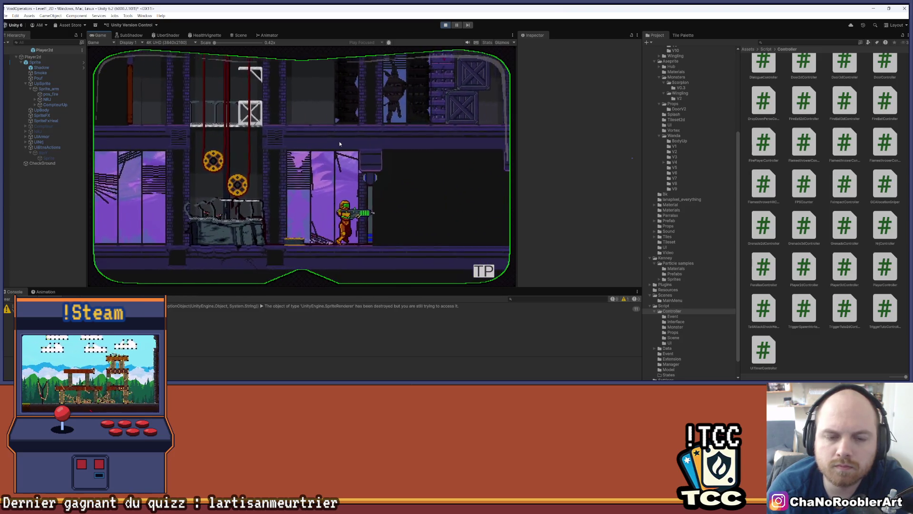
pyautogui.press('w')
pyautogui.press('a')
pyautogui.press('d')
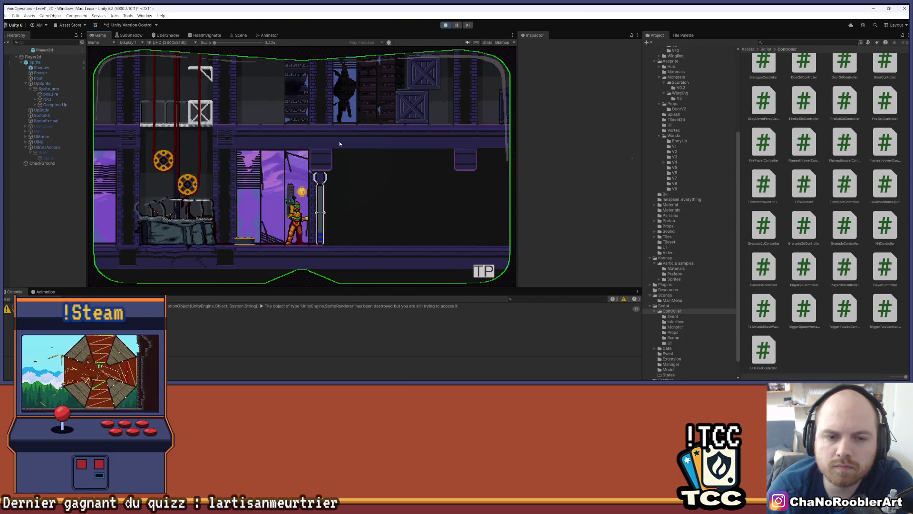
pyautogui.press('d')
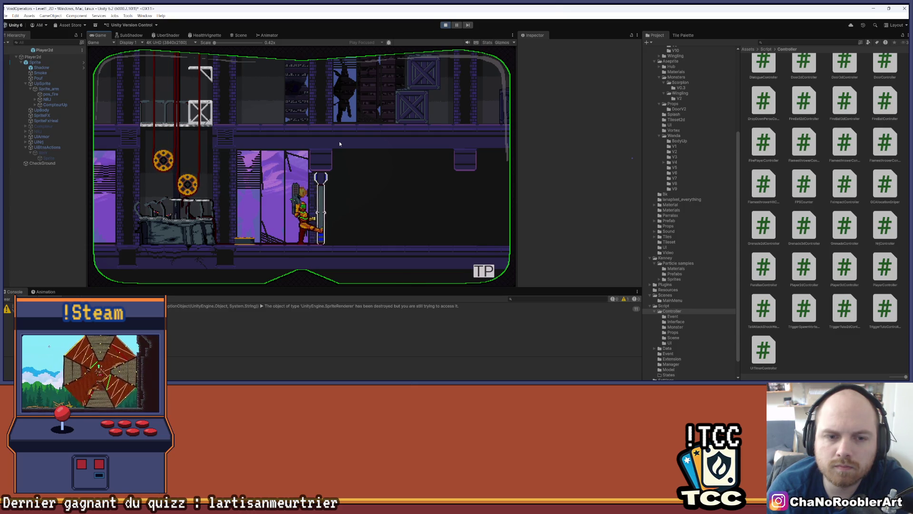
pyautogui.press('d')
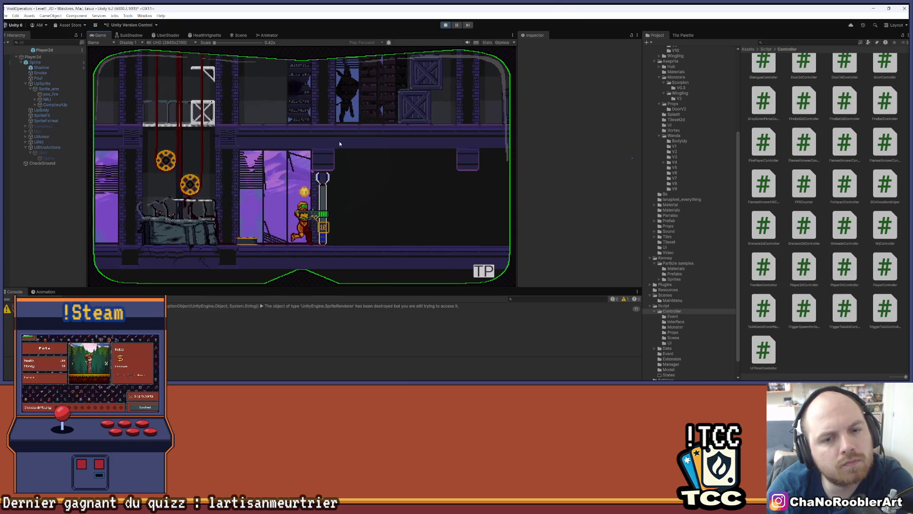
# Jump to the upper ledge, drop down, press the player onto the pole, then stop play mode
pyautogui.press('Left')
pyautogui.press('space')
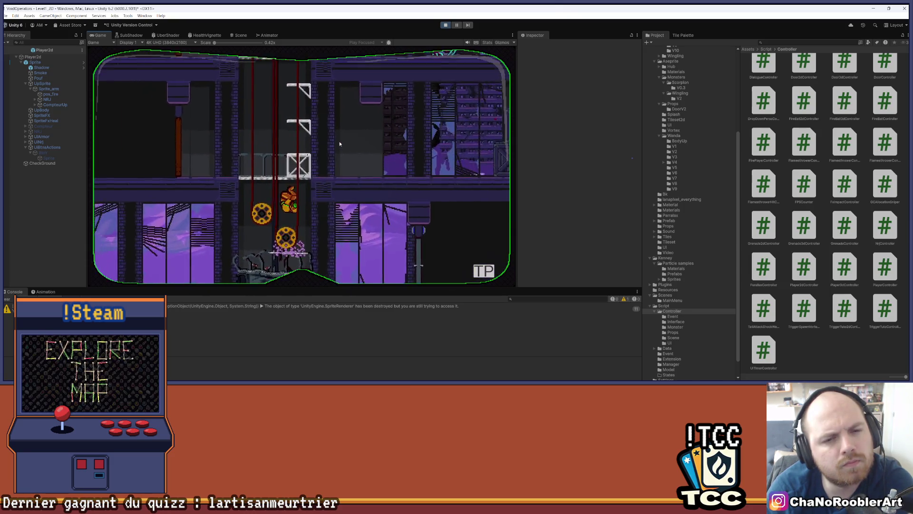
pyautogui.press('Left')
pyautogui.press('Right')
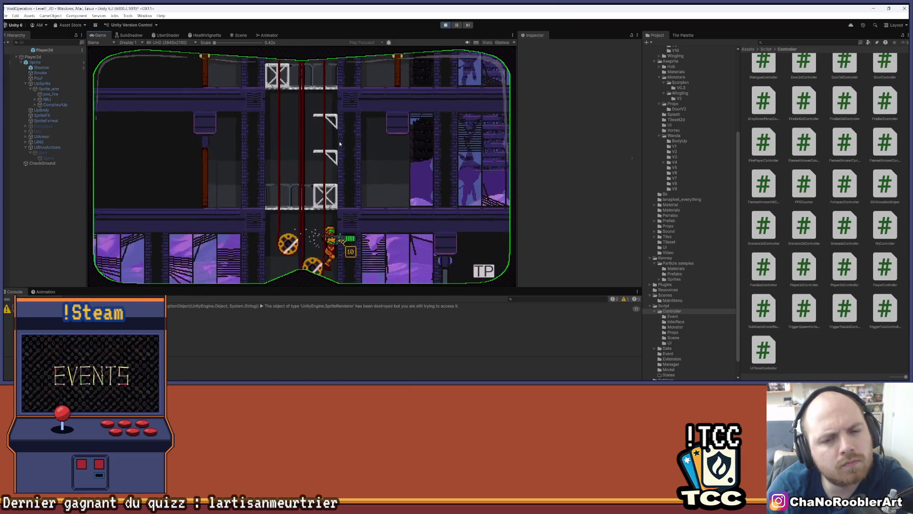
pyautogui.press('Right')
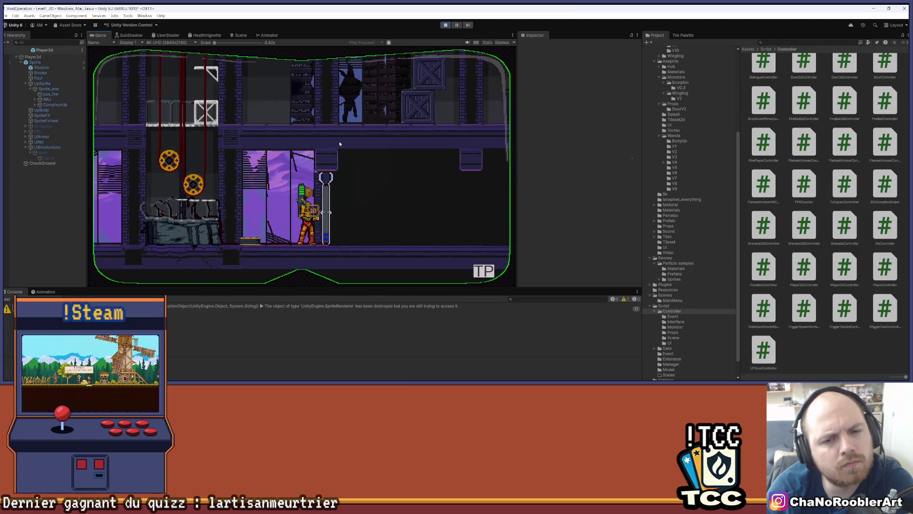
pyautogui.press('Up')
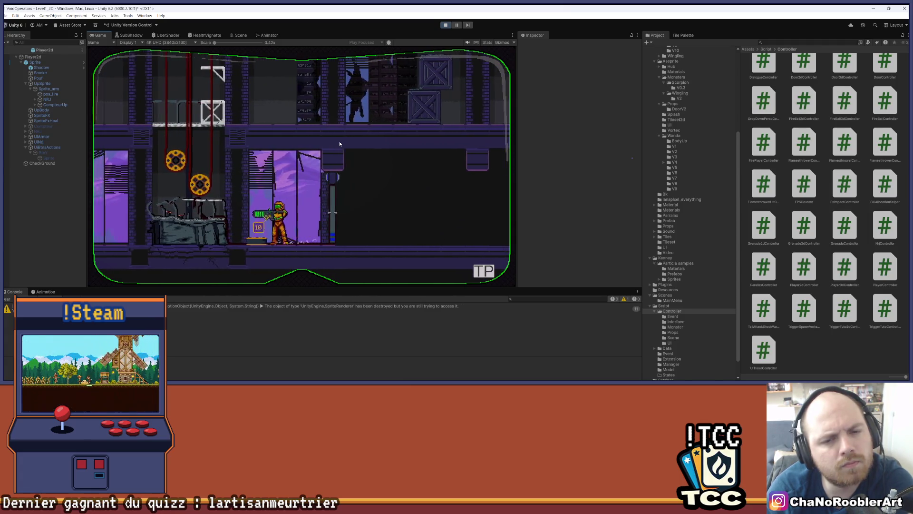
pyautogui.press('Right')
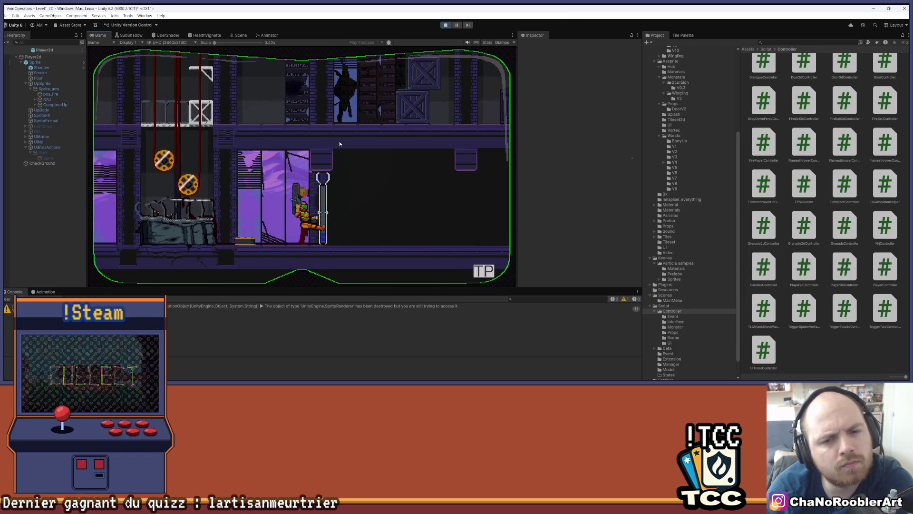
pyautogui.press('Left')
pyautogui.press('Right')
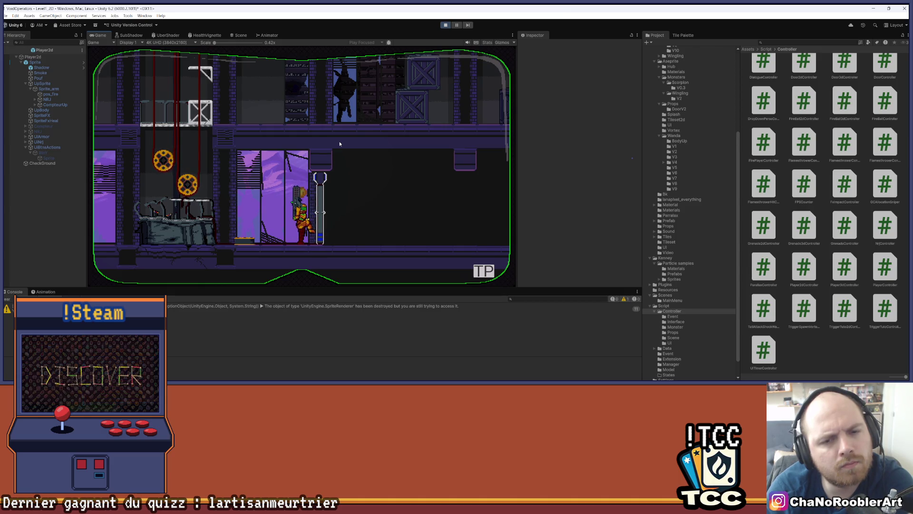
pyautogui.press('Right')
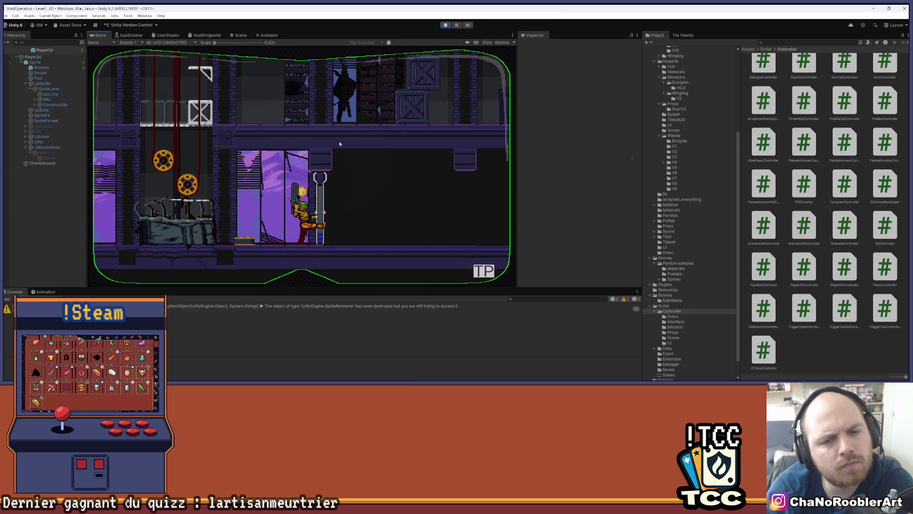
pyautogui.press('Right')
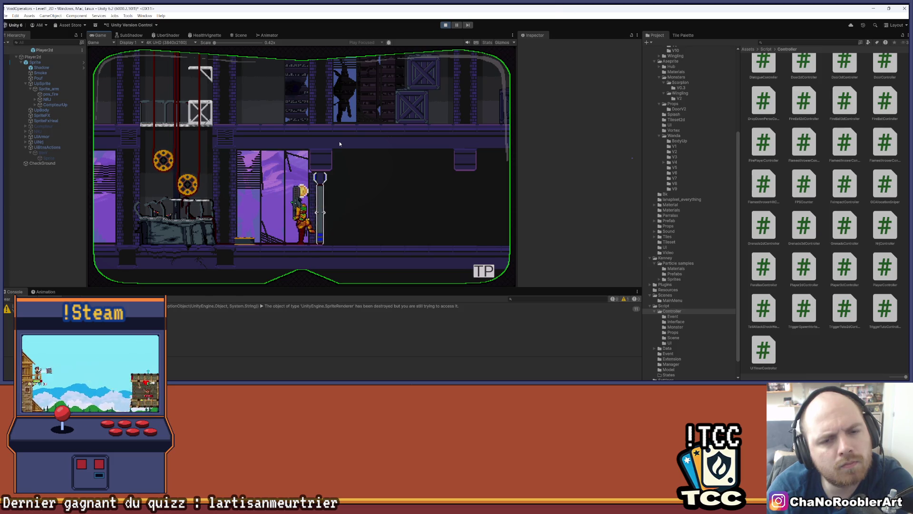
pyautogui.press('Right')
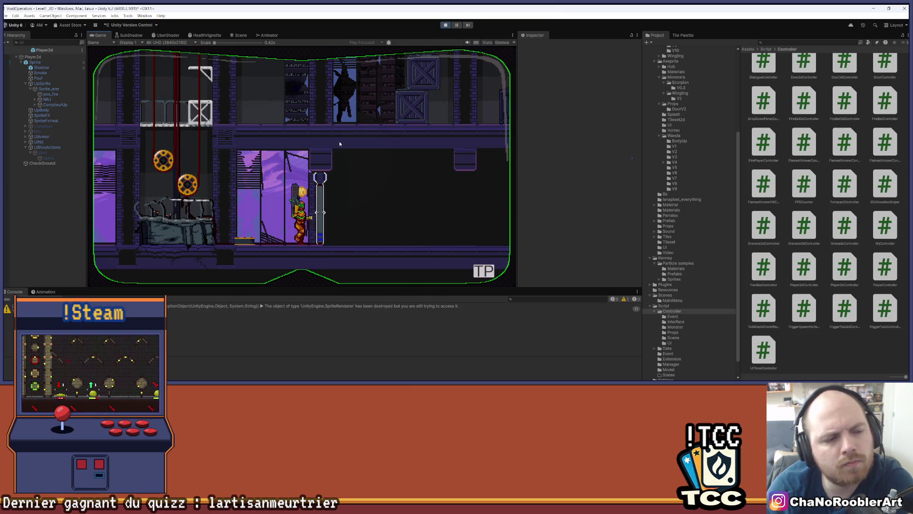
pyautogui.click(445, 24)
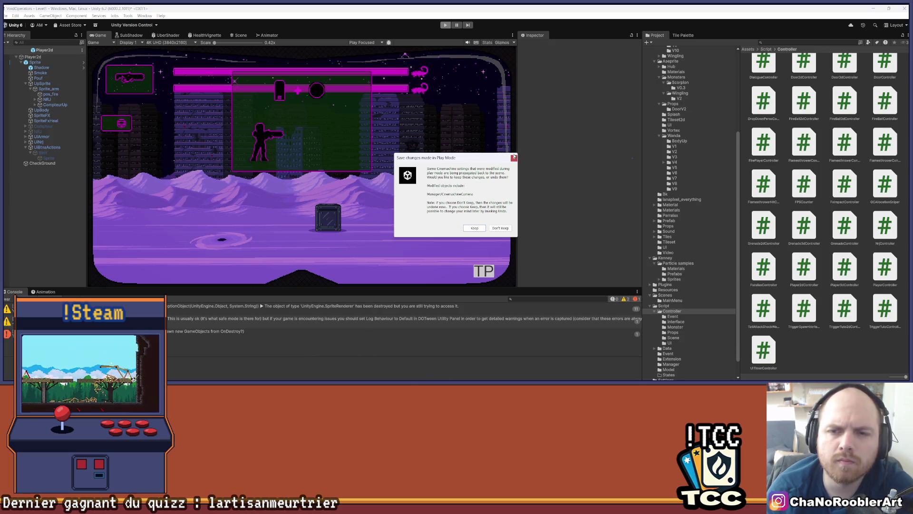
# Dismiss the Play Mode changes prompt, clear the Console, and show the Assets/Import/Prefab folder
pyautogui.click(514, 156)
pyautogui.click(7, 299)
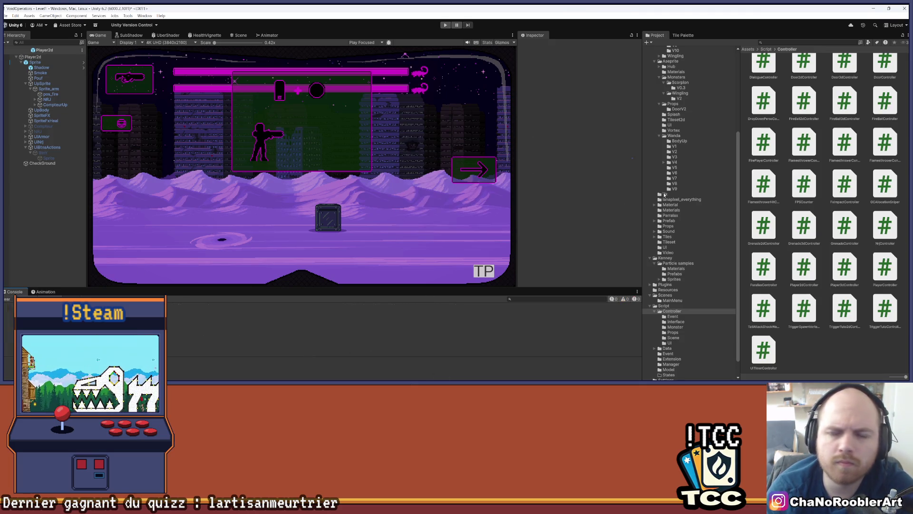
pyautogui.scroll(-2, 688, 275)
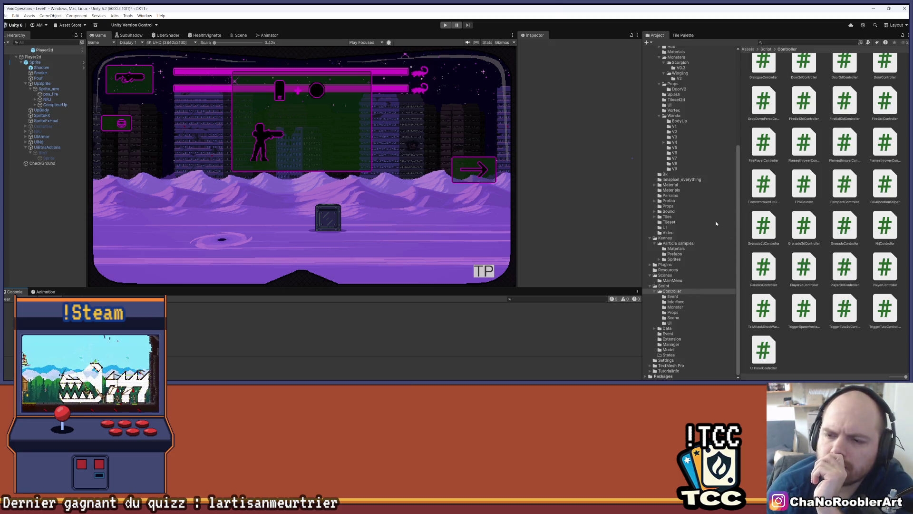
pyautogui.scroll(3, 685, 222)
pyautogui.scroll(-3, 707, 165)
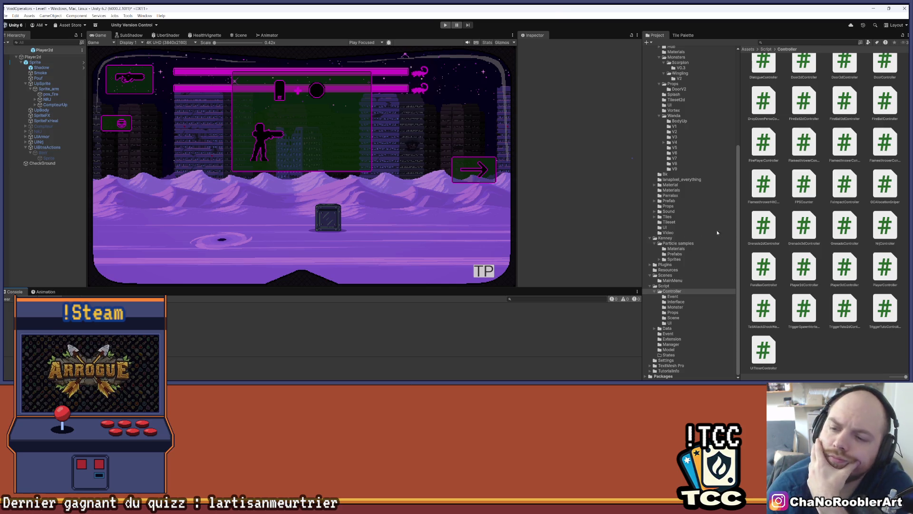
pyautogui.click(668, 200)
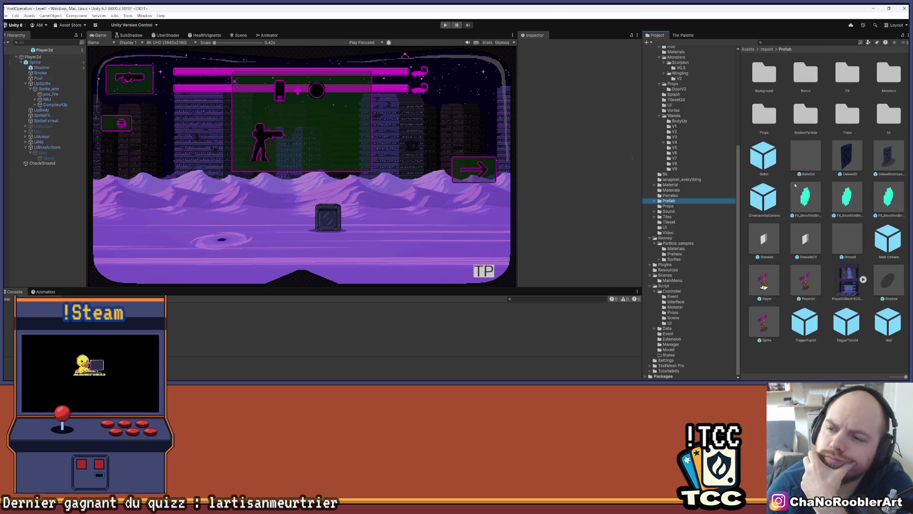
# Open the Sprite prefab and show its Animator graph with Any State, Death, Projection and JumpDown
pyautogui.doubleClick(763, 322)
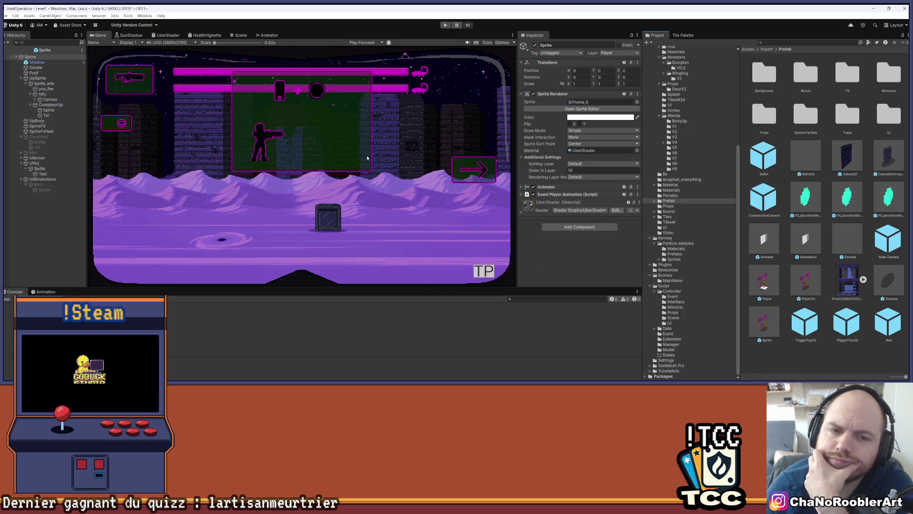
pyautogui.click(240, 35)
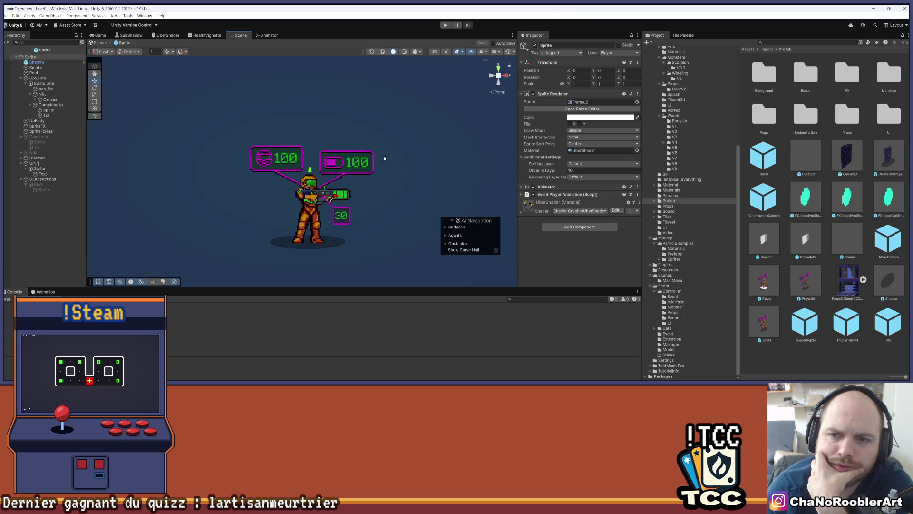
pyautogui.click(268, 35)
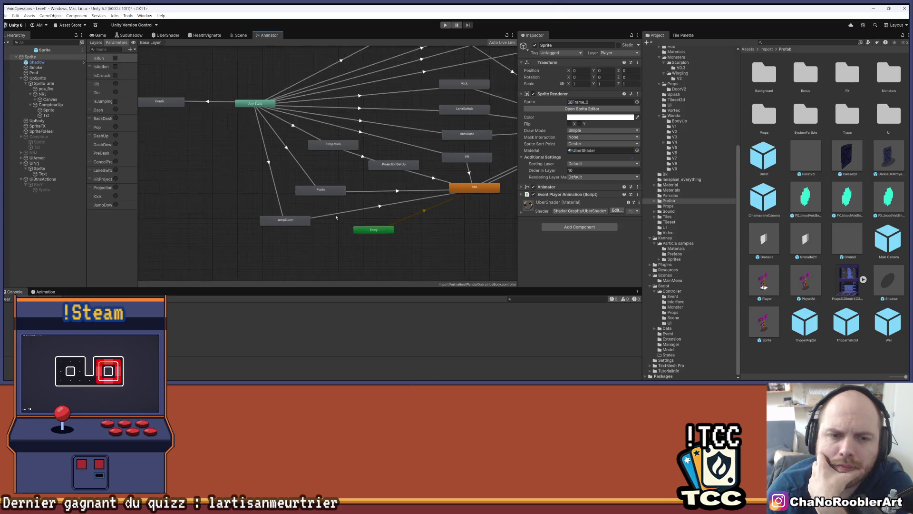
# Show the Sprite_arm animator graph; delete the Fire parameter, then undo that deletion
pyautogui.click(44, 83)
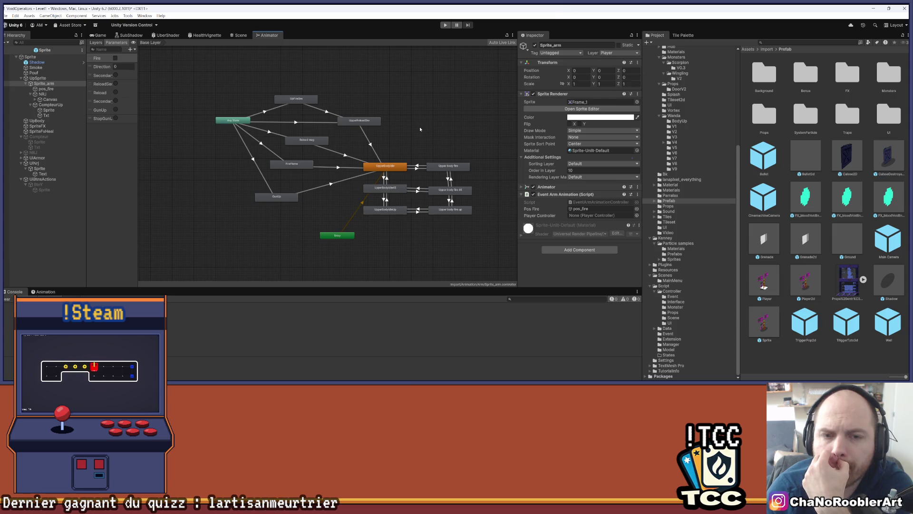
pyautogui.scroll(1, 390, 124)
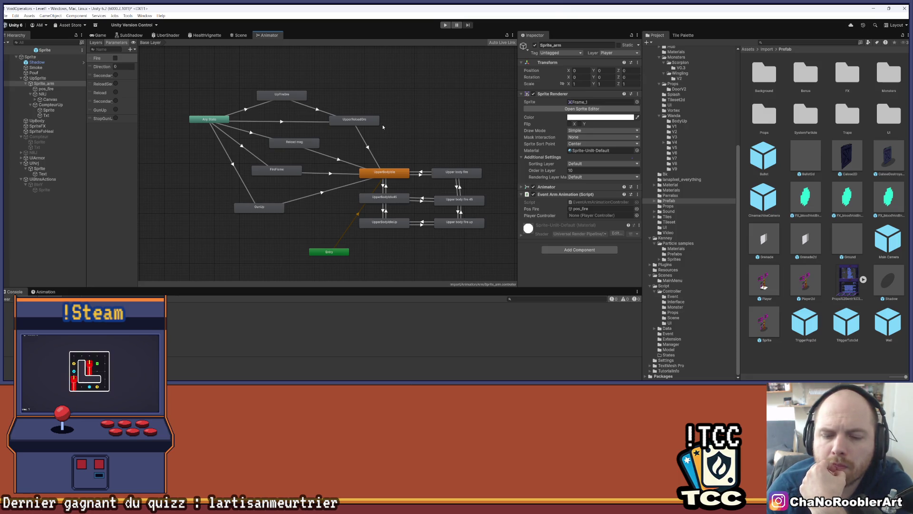
pyautogui.moveTo(294, 223); pyautogui.dragTo(273, 232)
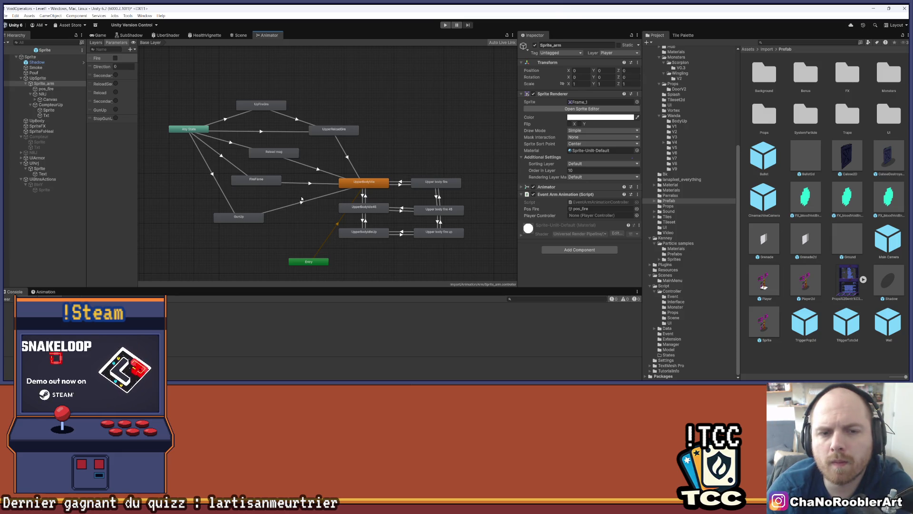
pyautogui.rightClick(100, 58)
pyautogui.click(119, 120)
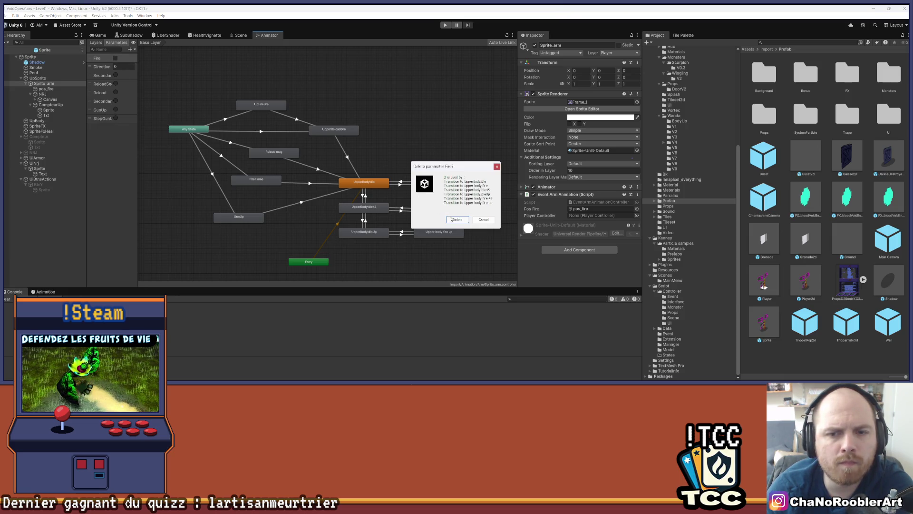
pyautogui.click(452, 219)
pyautogui.hotkey('ctrl', 'z')
# Delete the StopGunUp and GunUp trigger parameters from the arm animator
pyautogui.click(145, 177)
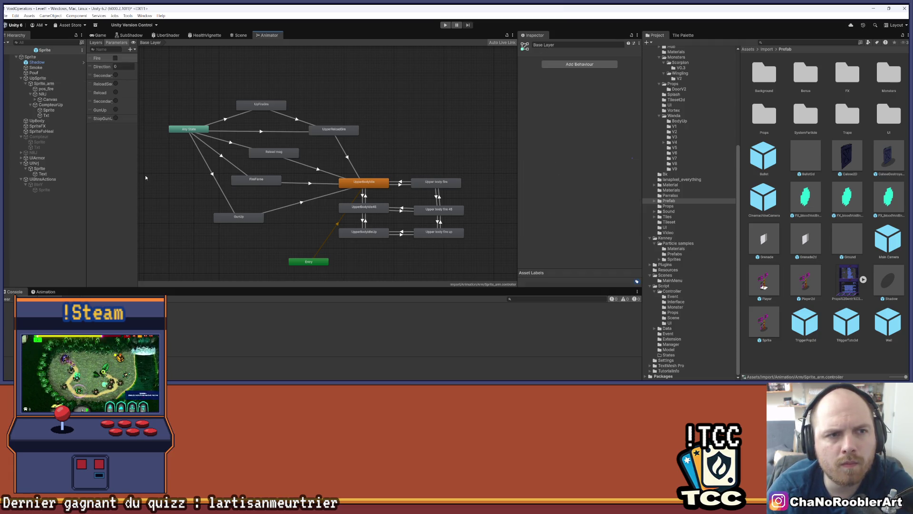
pyautogui.click(129, 119)
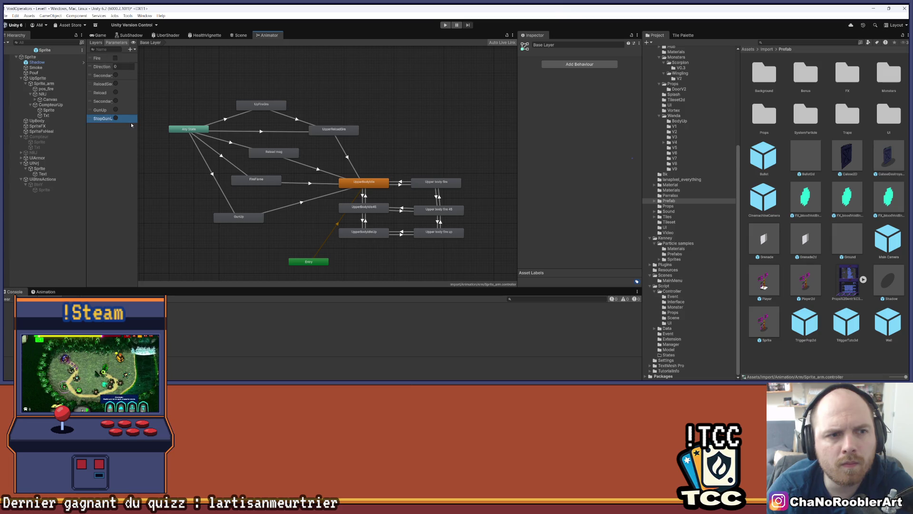
pyautogui.rightClick(107, 120)
pyautogui.click(125, 124)
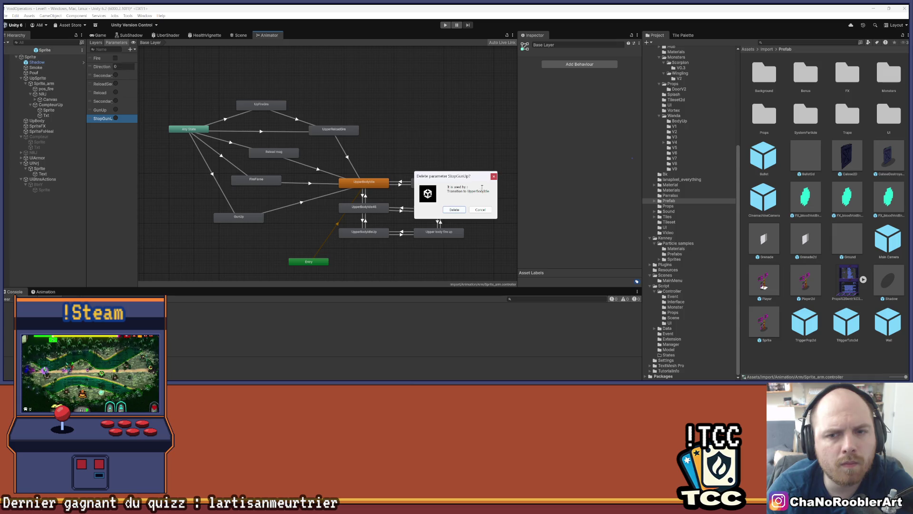
pyautogui.click(454, 209)
pyautogui.rightClick(105, 114)
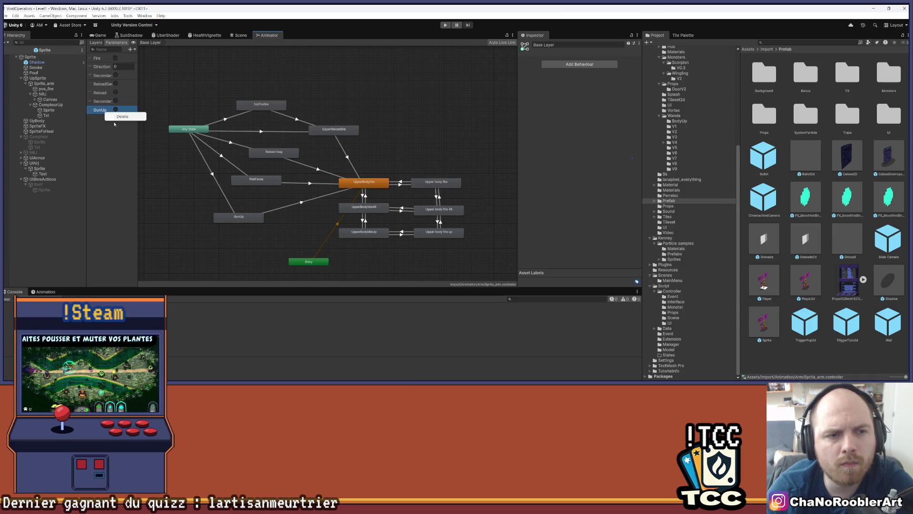
pyautogui.click(122, 117)
pyautogui.click(452, 211)
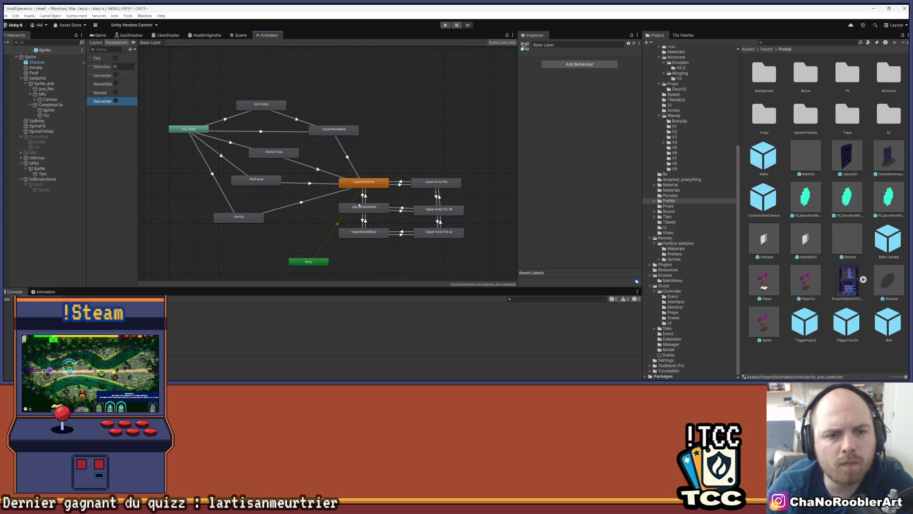
# Delete the GunUp→UpperBodyIdle and Any State→GunUp transitions and clear the console errors
pyautogui.click(287, 204)
pyautogui.press('Delete')
pyautogui.click(214, 183)
pyautogui.press('Delete')
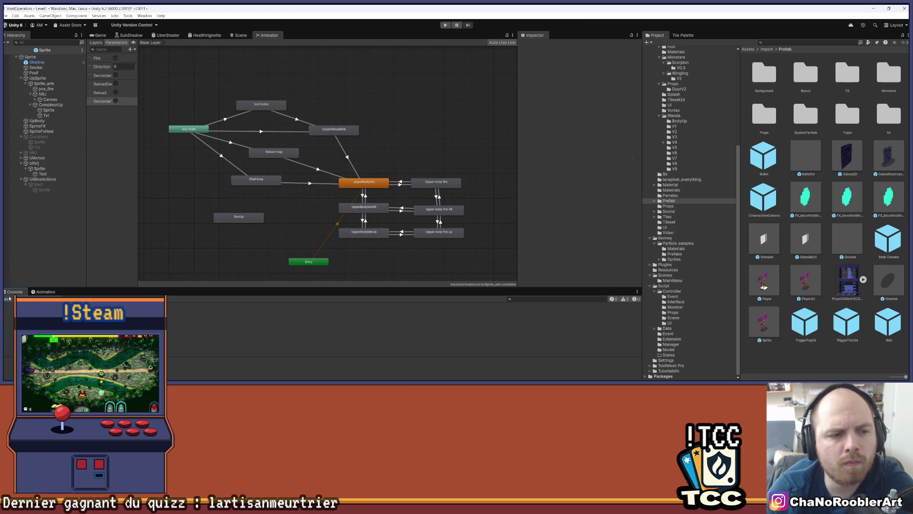
pyautogui.click(130, 184)
# Add a new Bool parameter named isGunUp
pyautogui.click(134, 50)
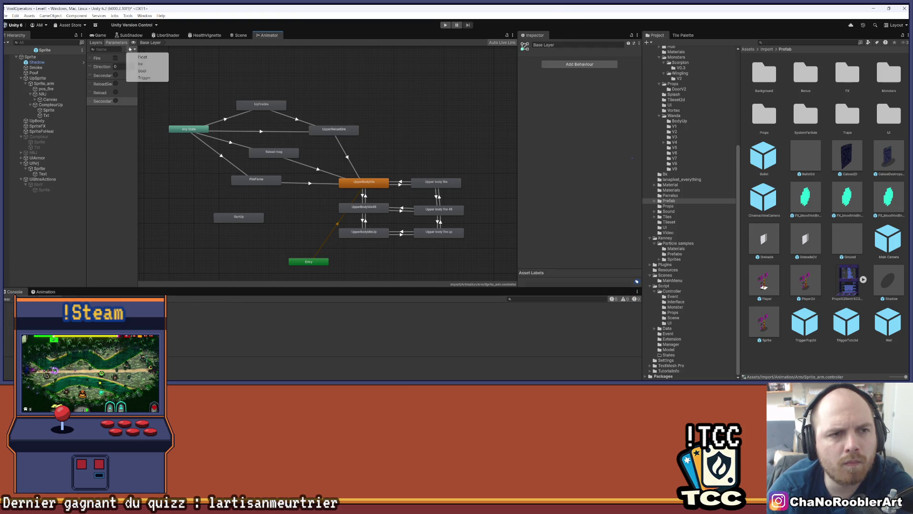
pyautogui.click(152, 71)
pyautogui.write('isGunU')
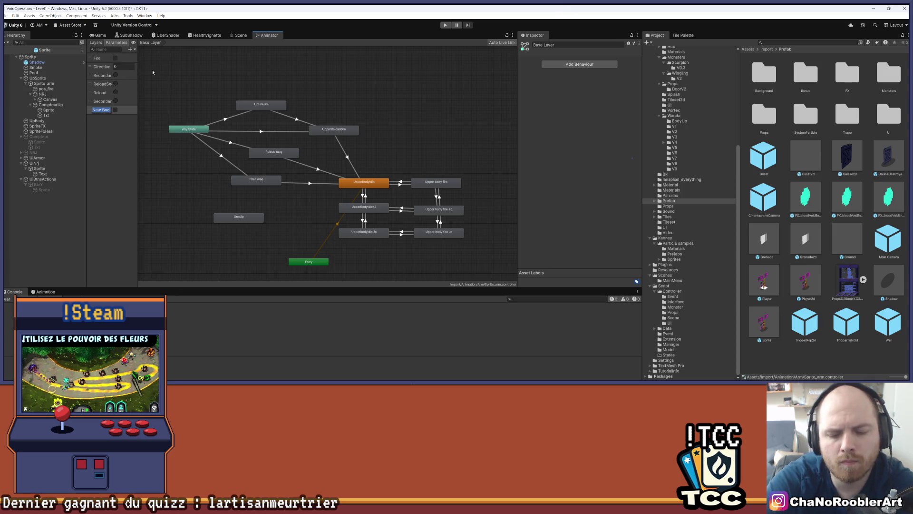
pyautogui.write('p')
# Confirm the IsGunUp name, reposition the GunUp state, and create an UpperBodyIdle→GunUp transition
pyautogui.press('Return')
pyautogui.moveTo(240, 217)
pyautogui.mouseDown()
pyautogui.moveTo(259, 216)
pyautogui.moveTo(417, 138)
pyautogui.mouseUp()
pyautogui.scroll(3, 416, 140)
pyautogui.rightClick(315, 220)
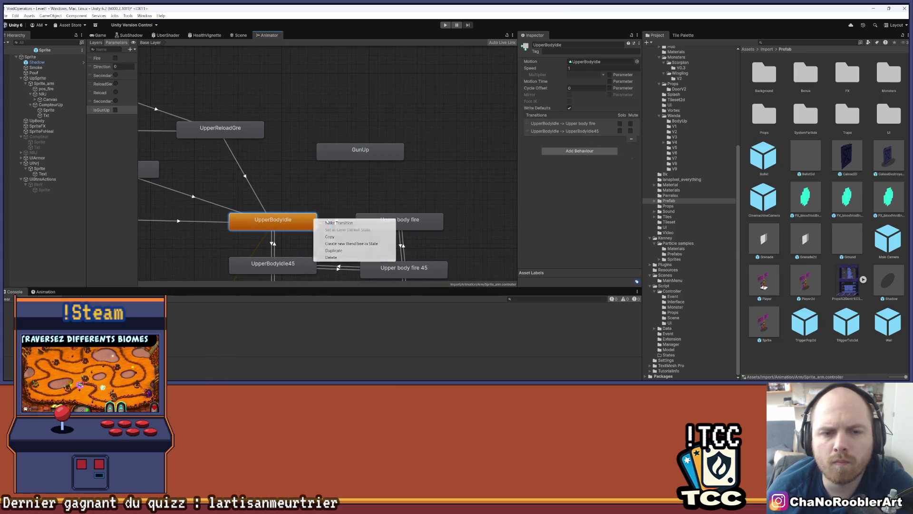
pyautogui.click(335, 224)
pyautogui.click(356, 152)
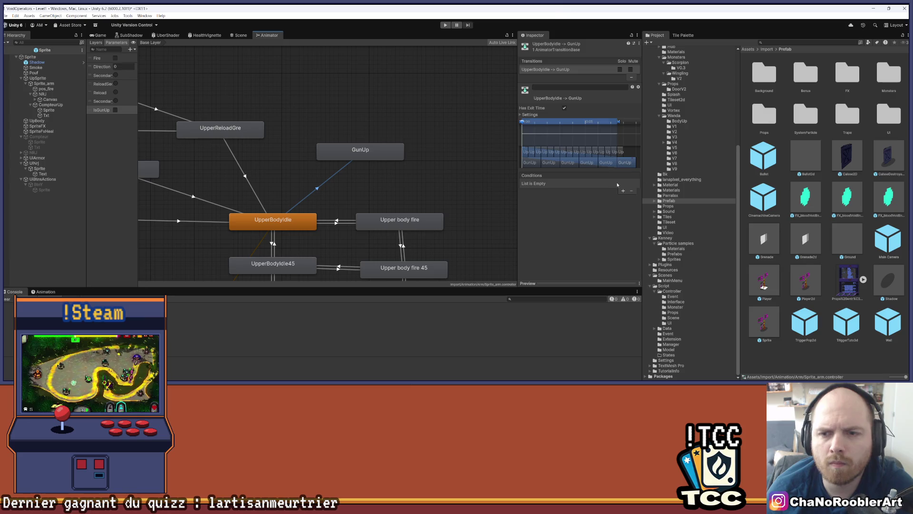
# Give the UpperBodyIdle→GunUp transition an IsGunUp condition, no exit time and 0 duration
pyautogui.click(623, 190)
pyautogui.click(551, 183)
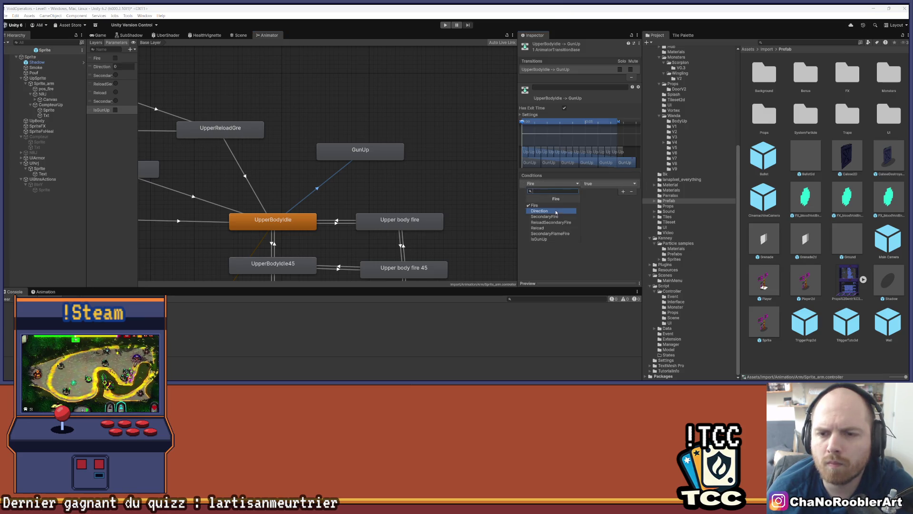
pyautogui.click(546, 238)
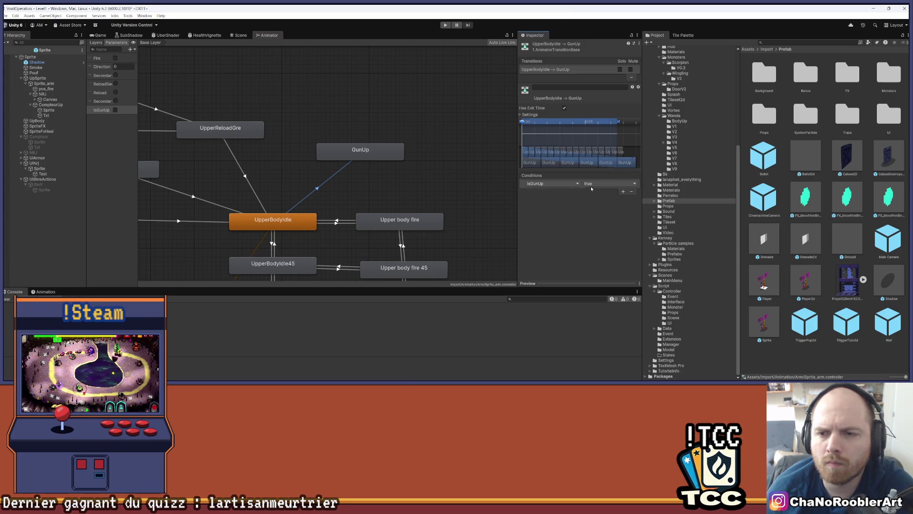
pyautogui.click(542, 116)
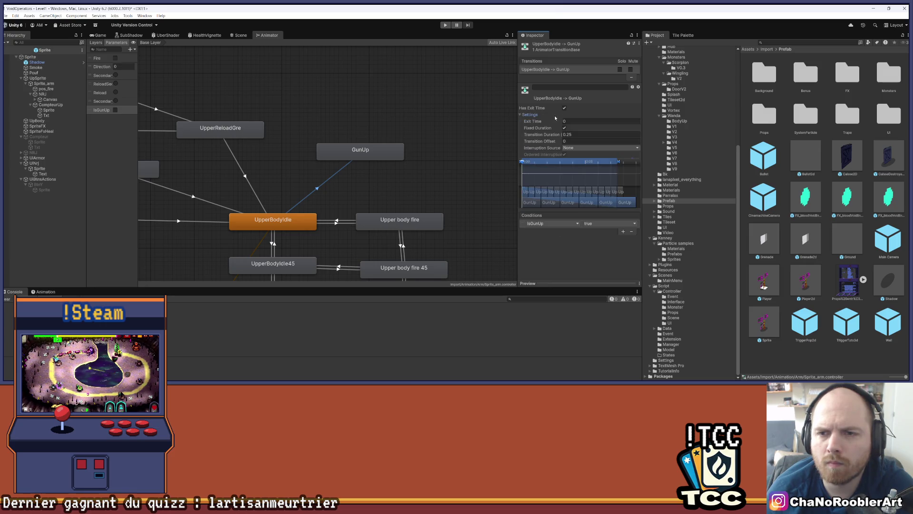
pyautogui.click(565, 108)
pyautogui.doubleClick(581, 133)
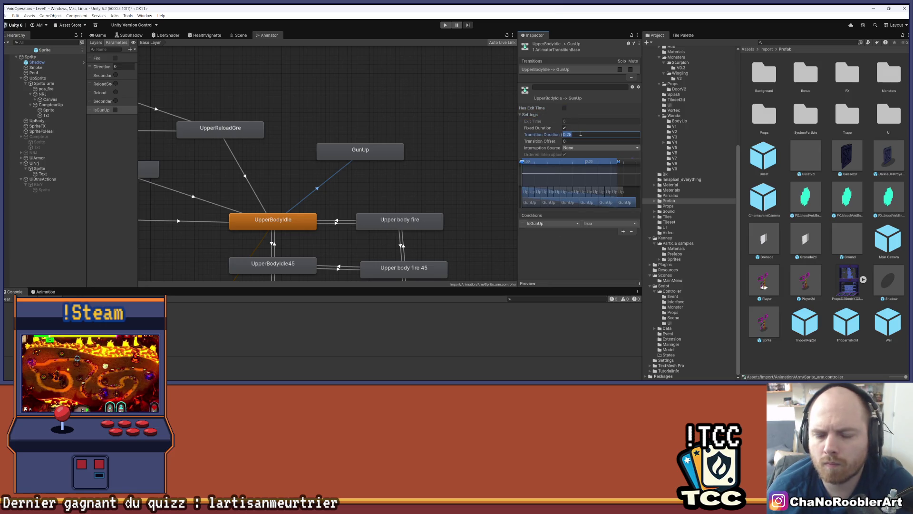
pyautogui.write('0')
pyautogui.press('Return')
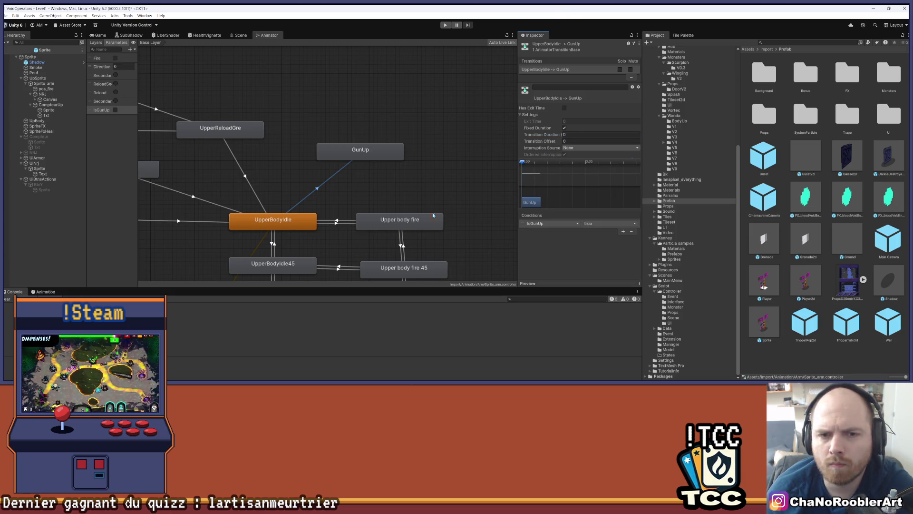
# Create a GunUp→UpperBodyIdle transition with exit time off and 0 duration
pyautogui.rightClick(374, 152)
pyautogui.click(402, 157)
pyautogui.scroll(-5, 402, 159)
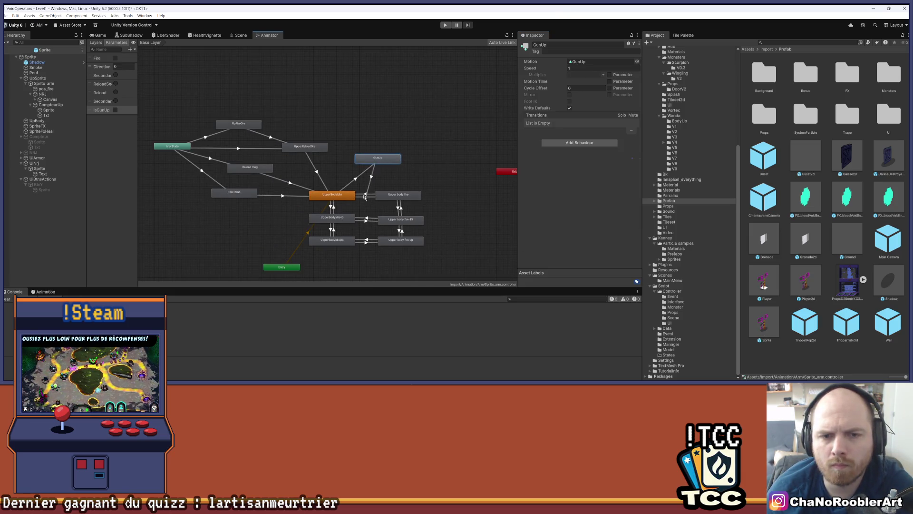
pyautogui.click(333, 195)
pyautogui.click(356, 177)
pyautogui.scroll(2, 497, 178)
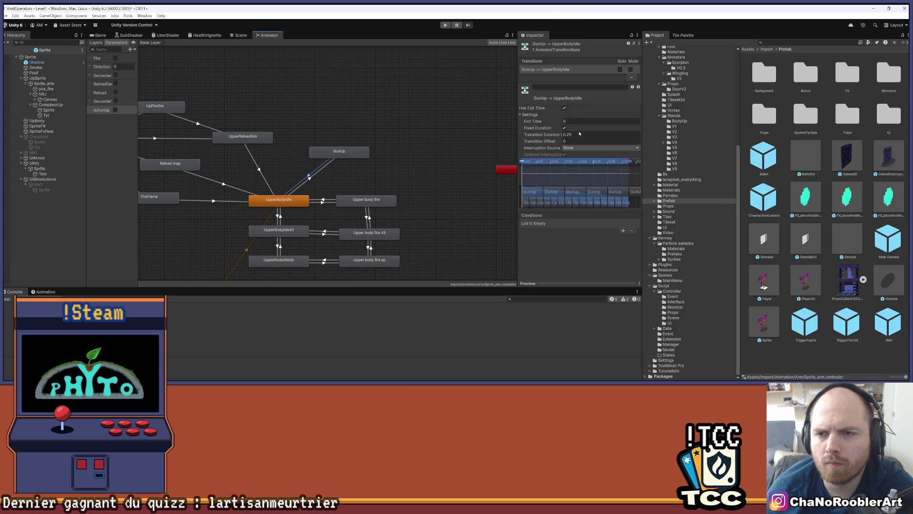
pyautogui.click(564, 108)
pyautogui.click(578, 135)
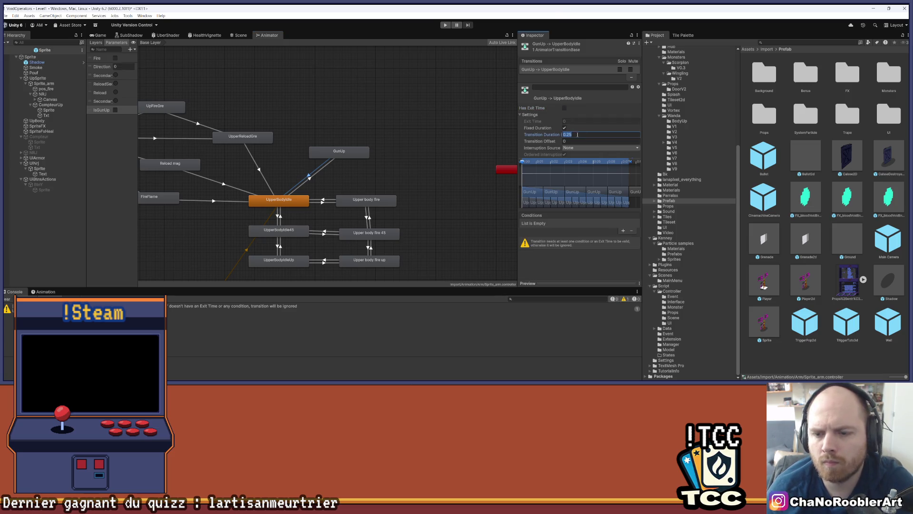
pyautogui.write('0')
# Add the condition IsGunUp = false to the GunUp→UpperBodyIdle transition
pyautogui.click(623, 231)
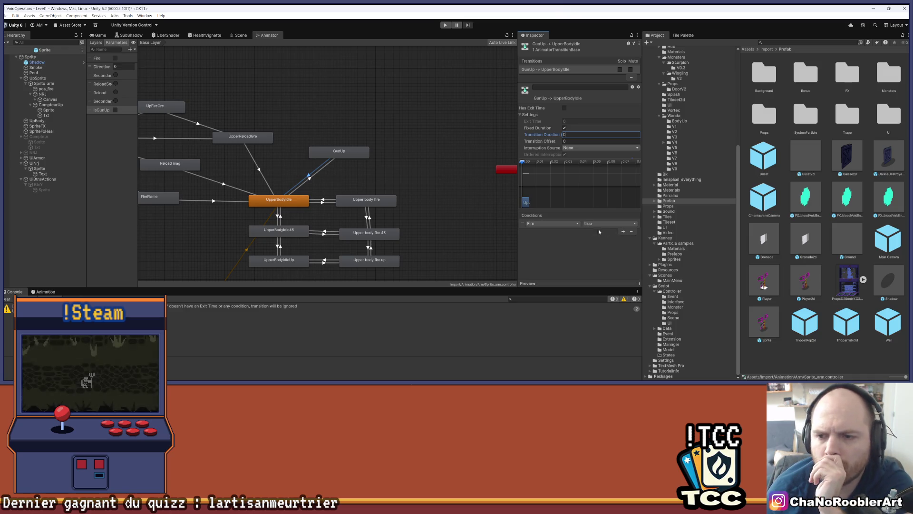
pyautogui.click(566, 223)
pyautogui.click(550, 273)
pyautogui.click(552, 224)
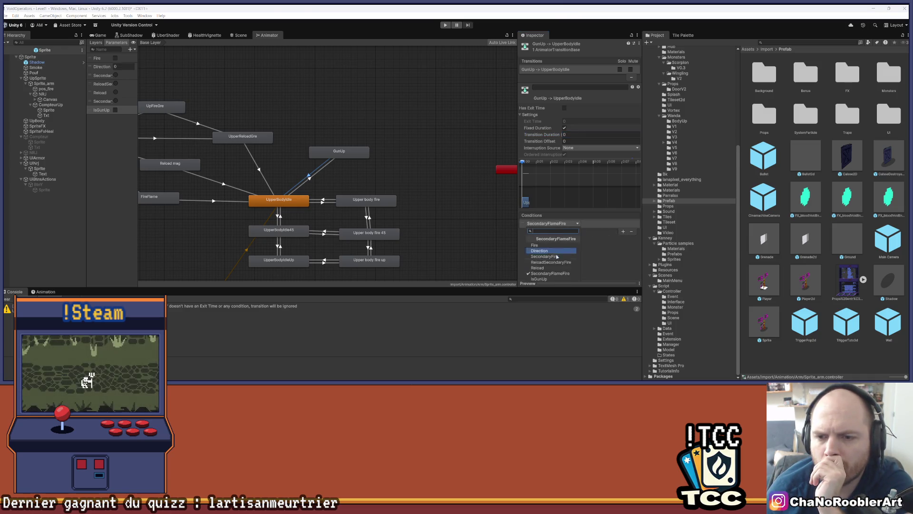
pyautogui.click(547, 279)
pyautogui.click(609, 223)
pyautogui.click(594, 236)
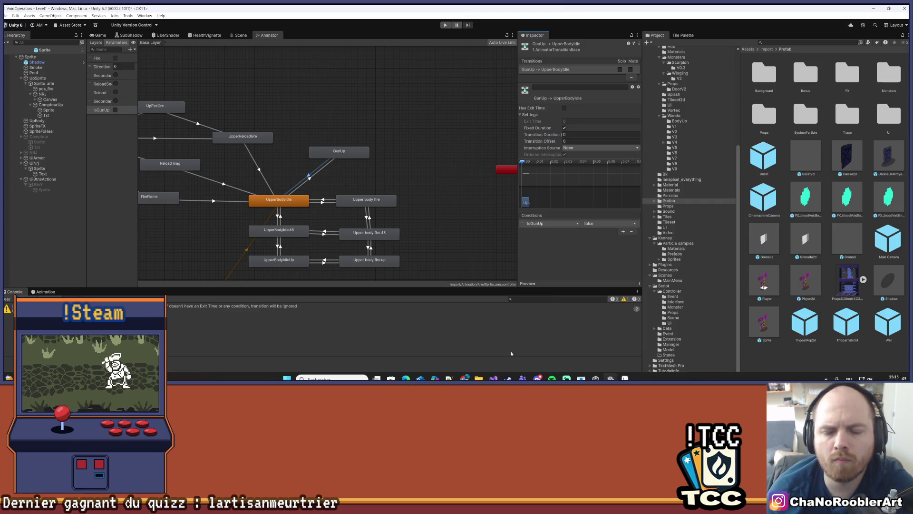
pyautogui.click(493, 379)
# In SetIsAgainstWall, delete the else block and move the GunUp trigger line after the if
pyautogui.click(616, 203)
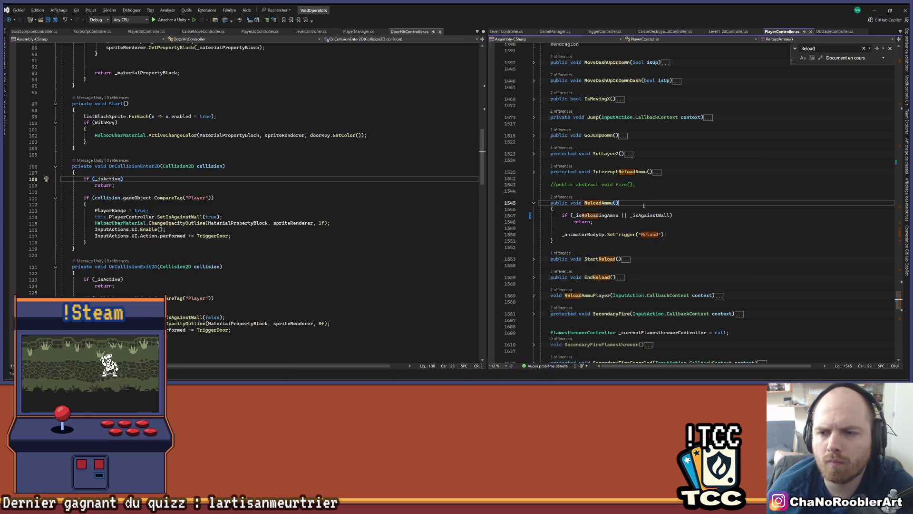
pyautogui.scroll(4, 761, 214)
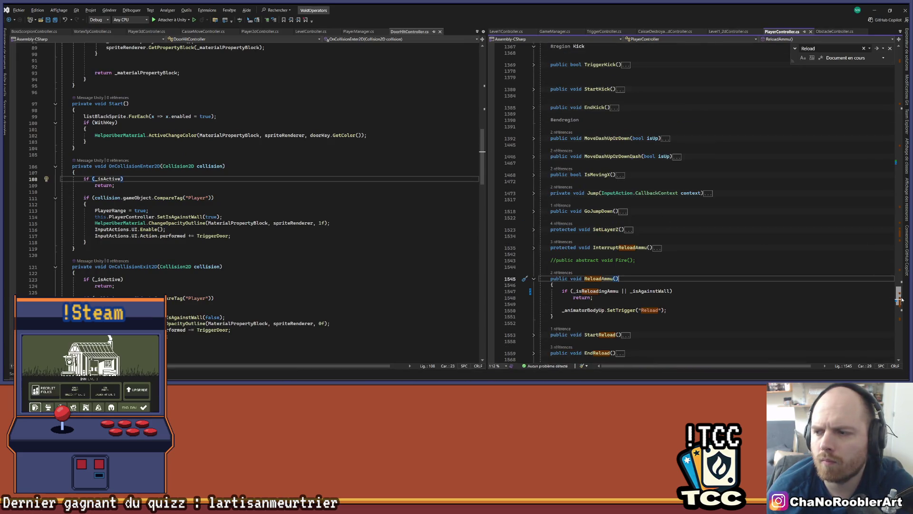
pyautogui.scroll(20, 657, 196)
pyautogui.scroll(1, 657, 196)
pyautogui.click(554, 127)
pyautogui.moveTo(542, 190)
pyautogui.mouseDown()
pyautogui.moveTo(538, 164)
pyautogui.moveTo(516, 142)
pyautogui.moveTo(516, 153)
pyautogui.mouseUp()
pyautogui.press('Delete')
pyautogui.press('Delete')
pyautogui.click(516, 146)
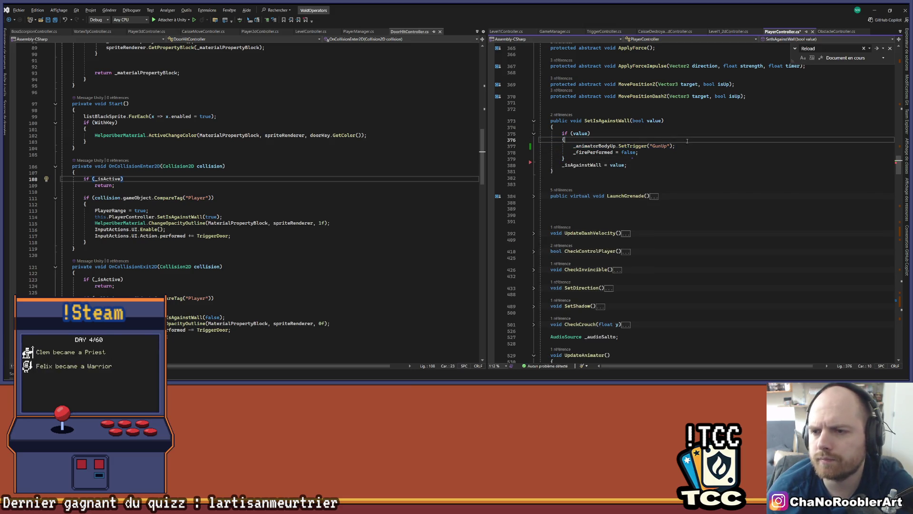
pyautogui.press('BackSpace')
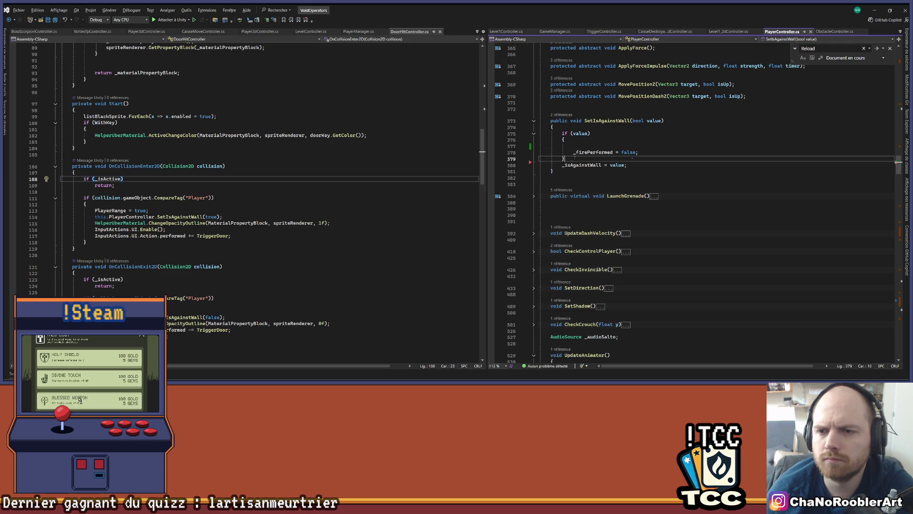
pyautogui.press('BackSpace')
pyautogui.press('Down')
pyautogui.press('Down')
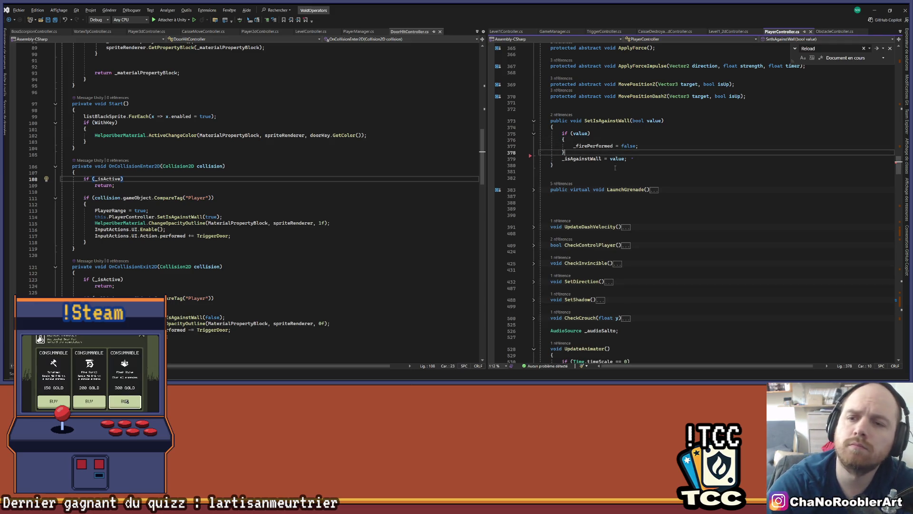
pyautogui.press('Return')
pyautogui.press('Return')
pyautogui.write('_animatorBodyUp.SetTrigger("GunUp");')
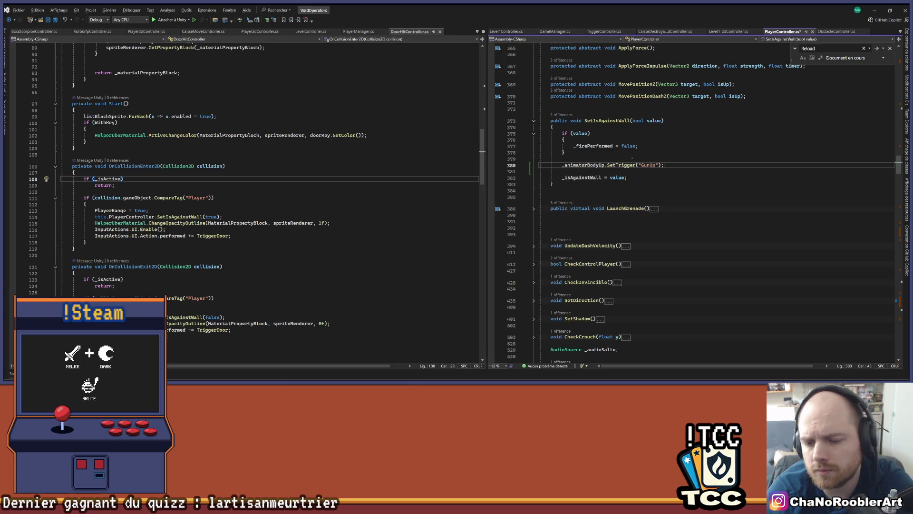
# Change that line to _animatorBodyUp.SetBool("IsGunUp", value), save PlayerController.cs, and return to Unity
pyautogui.click(611, 378)
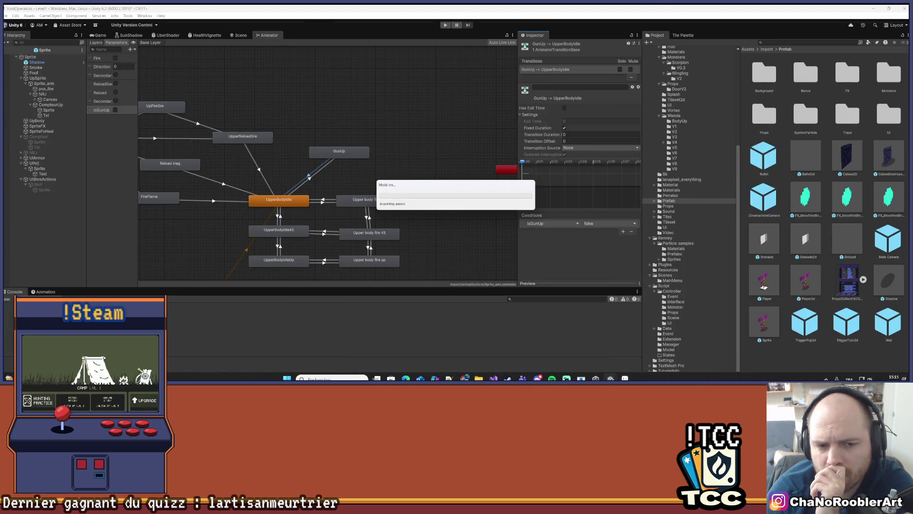
pyautogui.hotkey('alt', 'Tab')
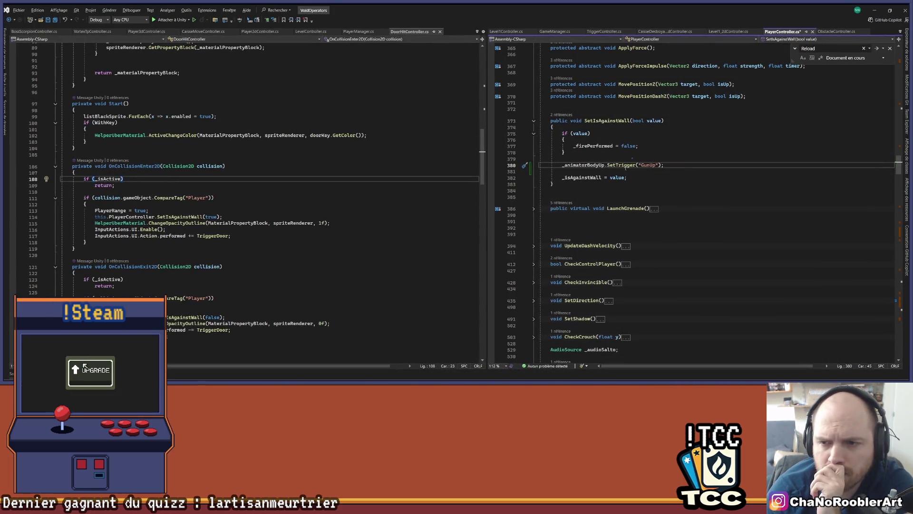
pyautogui.write('SetB')
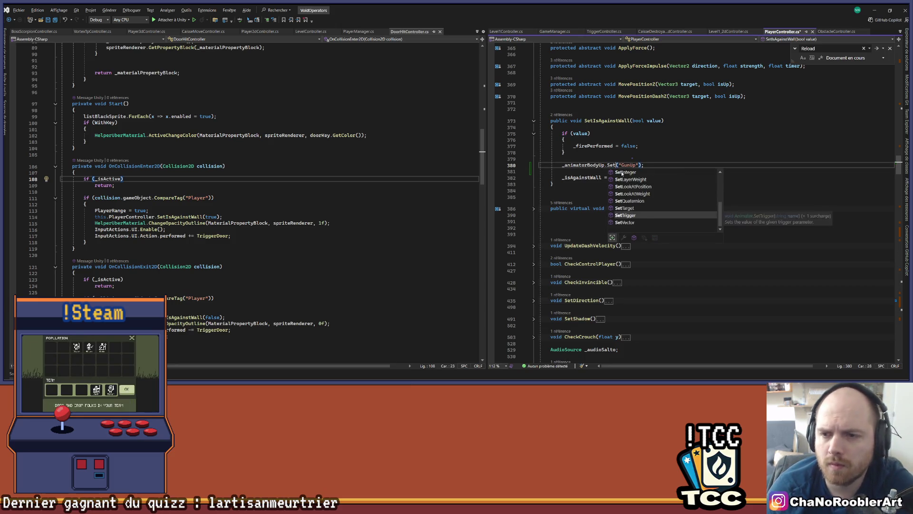
pyautogui.press('Tab')
pyautogui.press('Right')
pyautogui.press('Right')
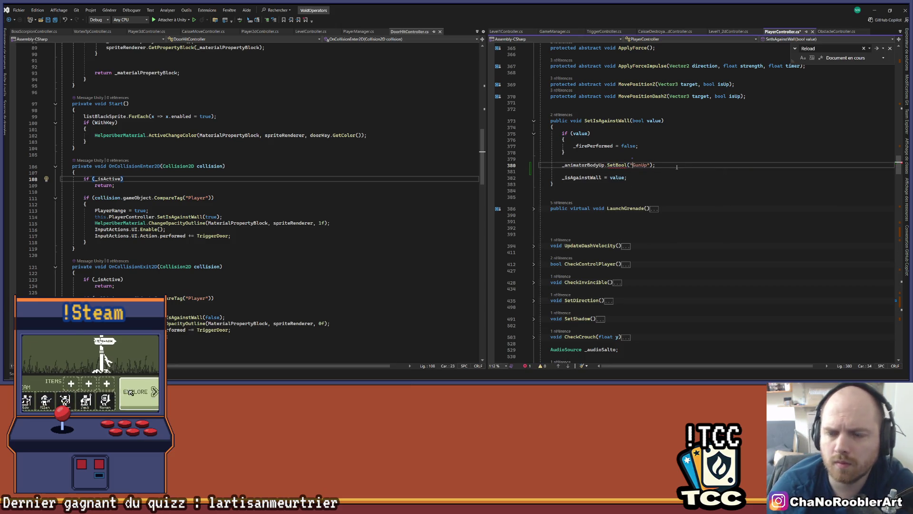
pyautogui.write('Is')
pyautogui.hotkey('ctrl', 's')
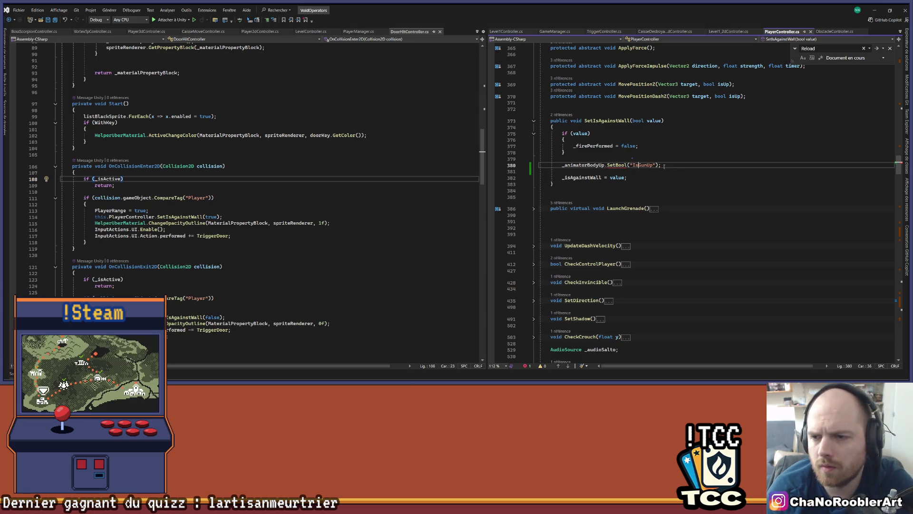
pyautogui.write(',value')
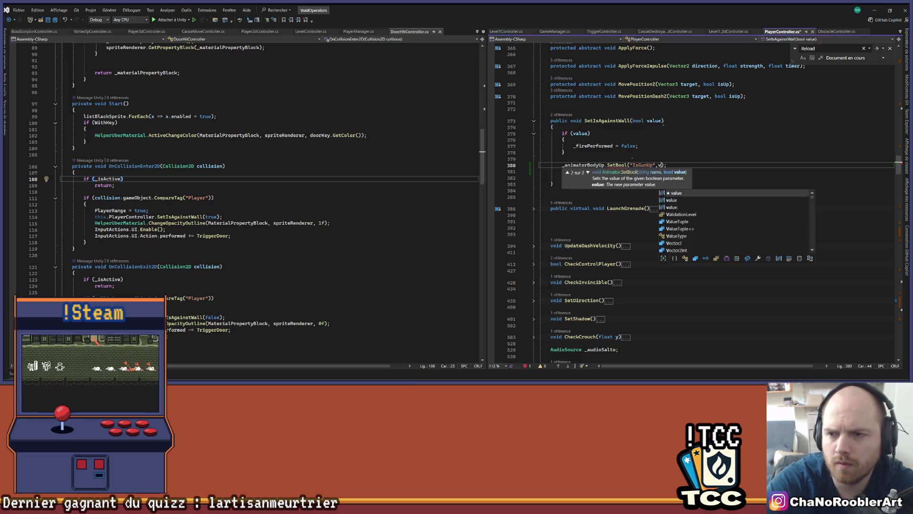
pyautogui.hotkey('ctrl', 's')
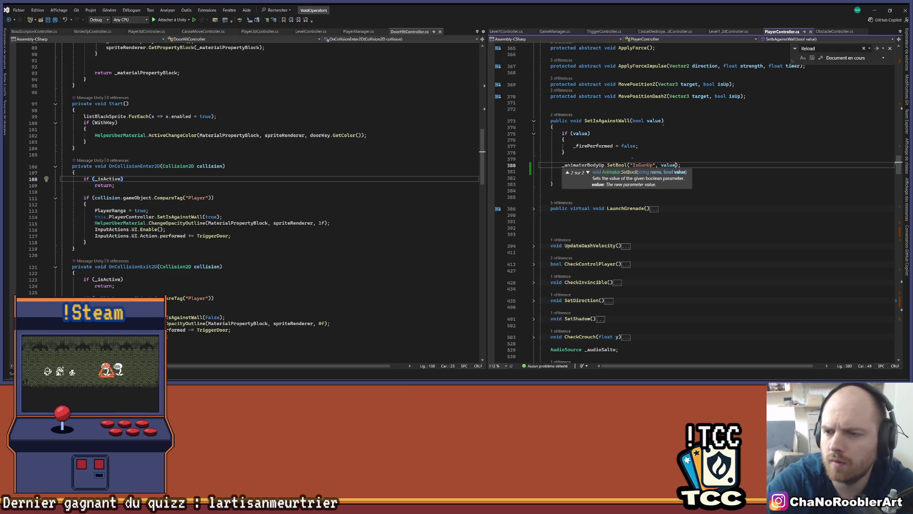
pyautogui.click(669, 141)
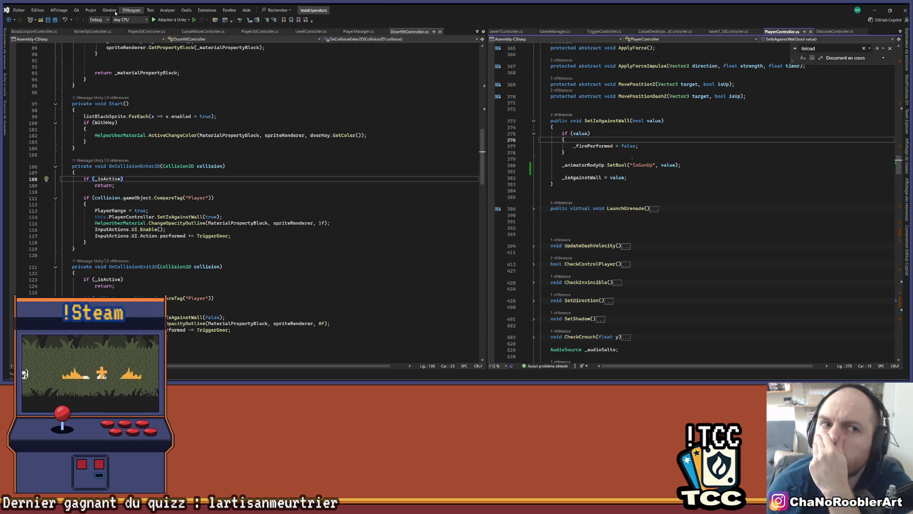
pyautogui.click(877, 9)
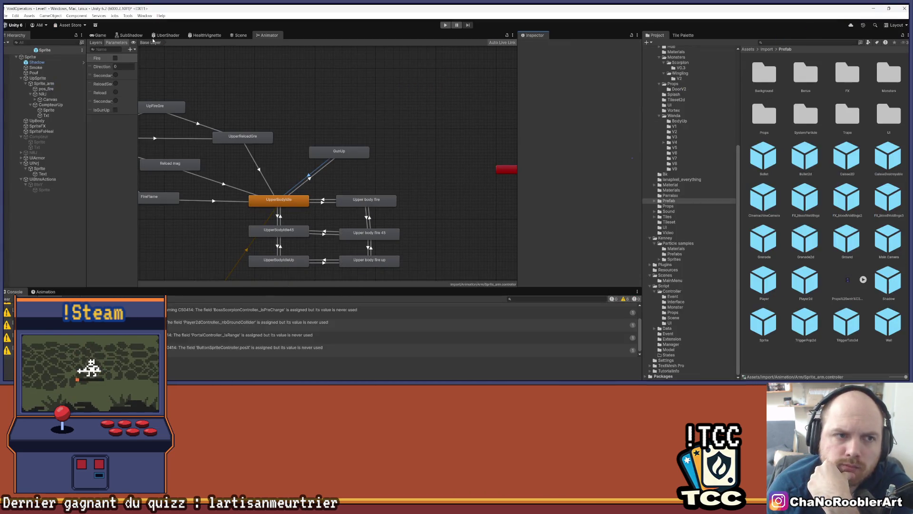
# Clear the console, play the level, break the crate, and push the character against the wall
pyautogui.click(9, 299)
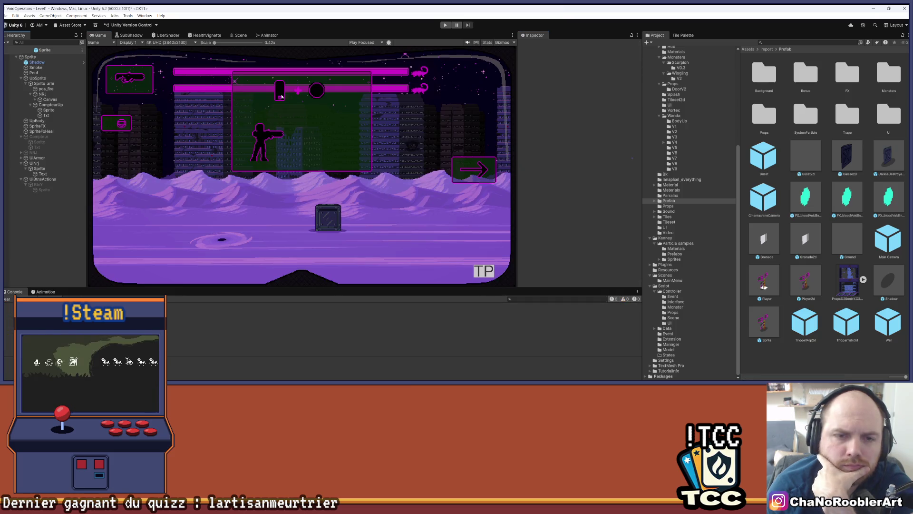
pyautogui.click(443, 25)
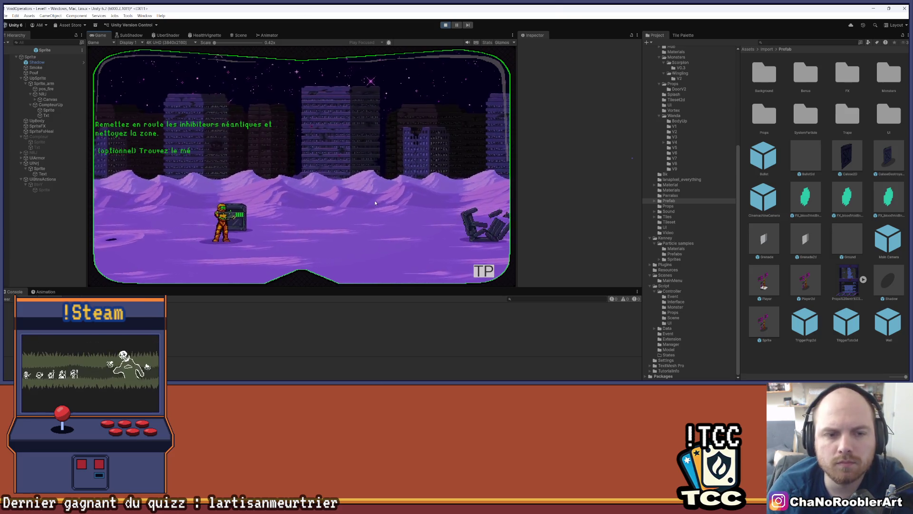
pyautogui.press('space')
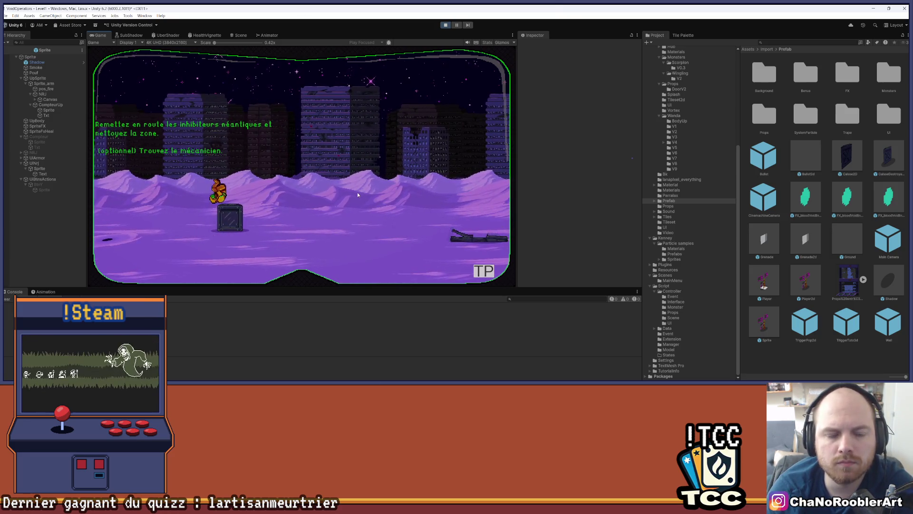
pyautogui.click(489, 273)
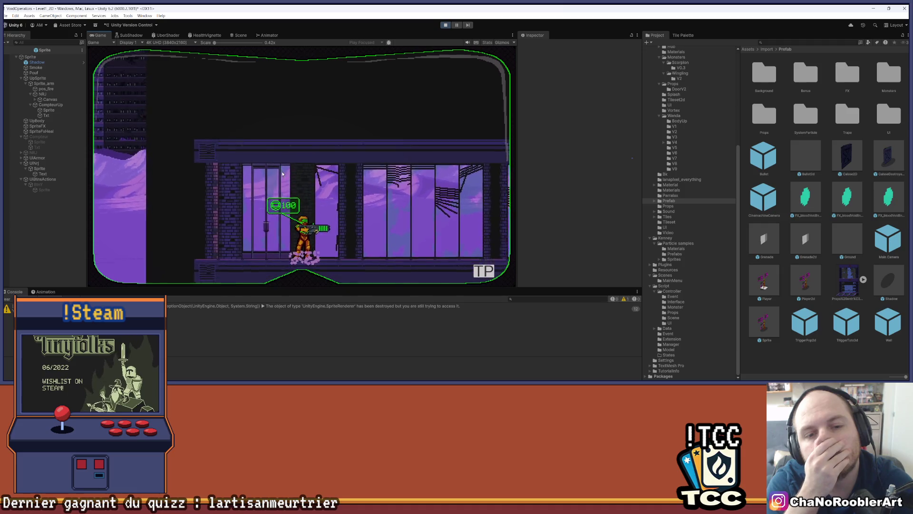
pyautogui.press('d')
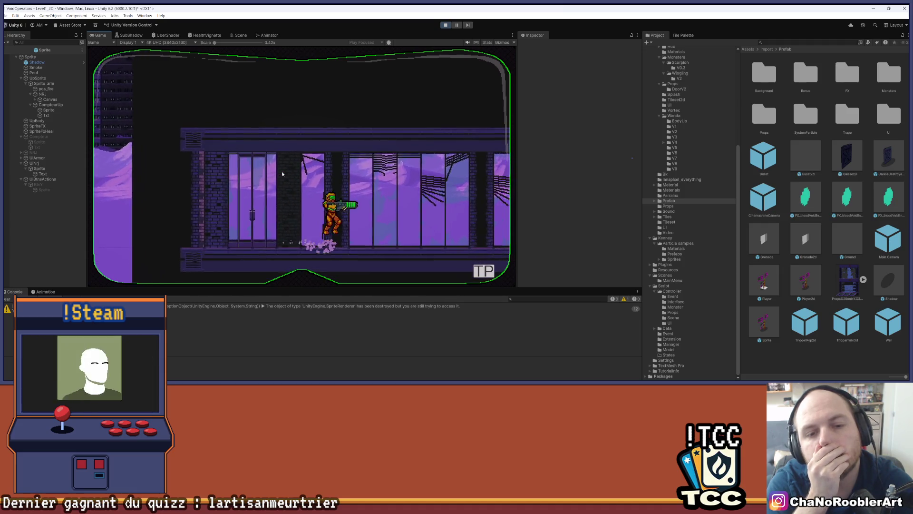
pyautogui.press('d')
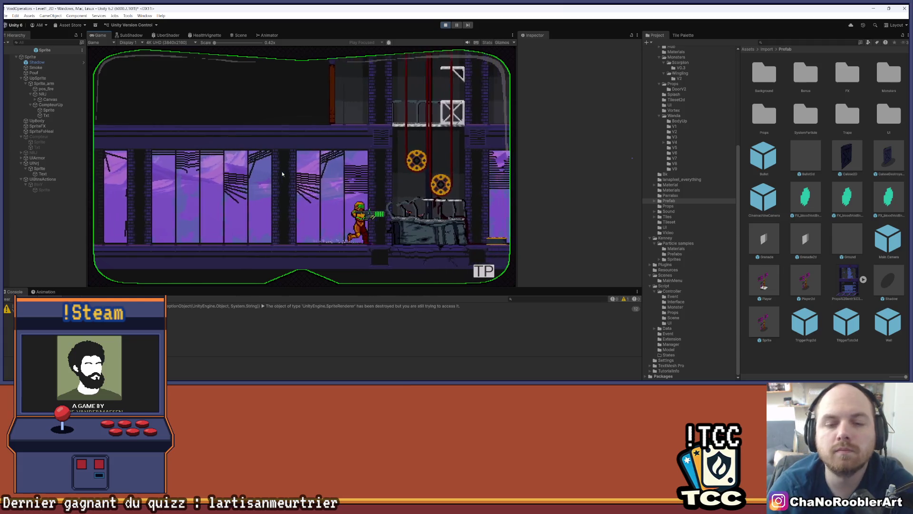
pyautogui.press('d')
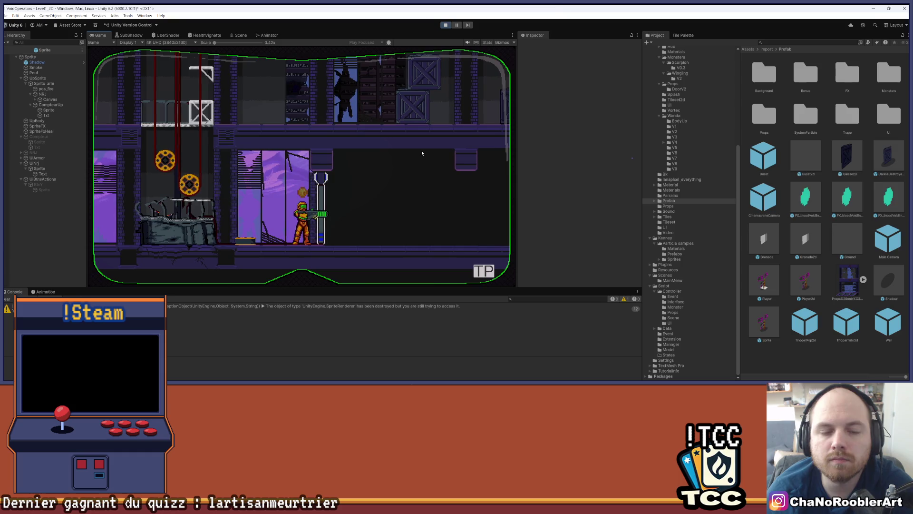
pyautogui.press('a')
pyautogui.press('d')
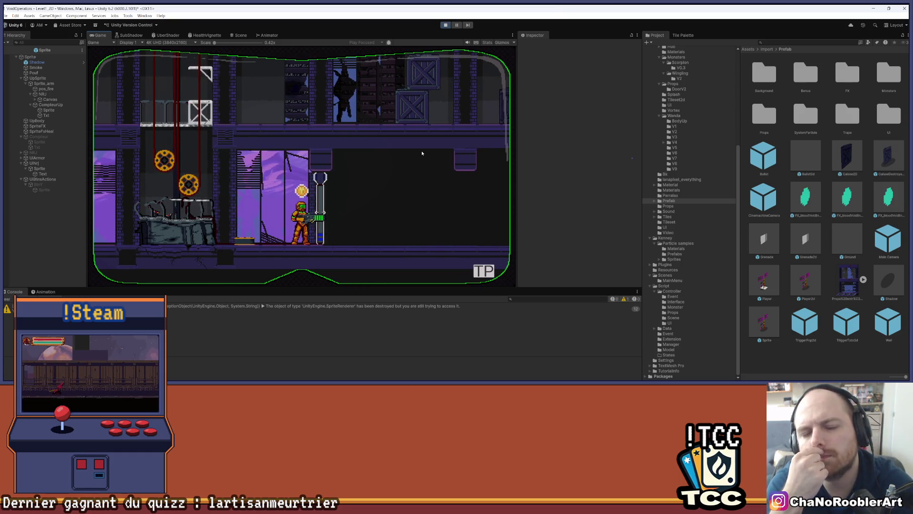
pyautogui.press('a')
pyautogui.press('w')
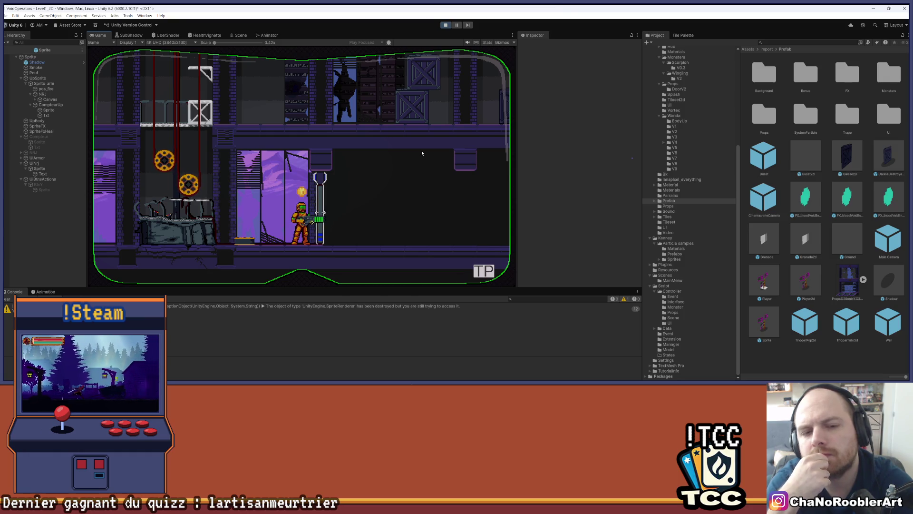
# Dock a widened Animator beside the Game view and expand Player2d(Clone) and its Sprite child
pyautogui.click(268, 36)
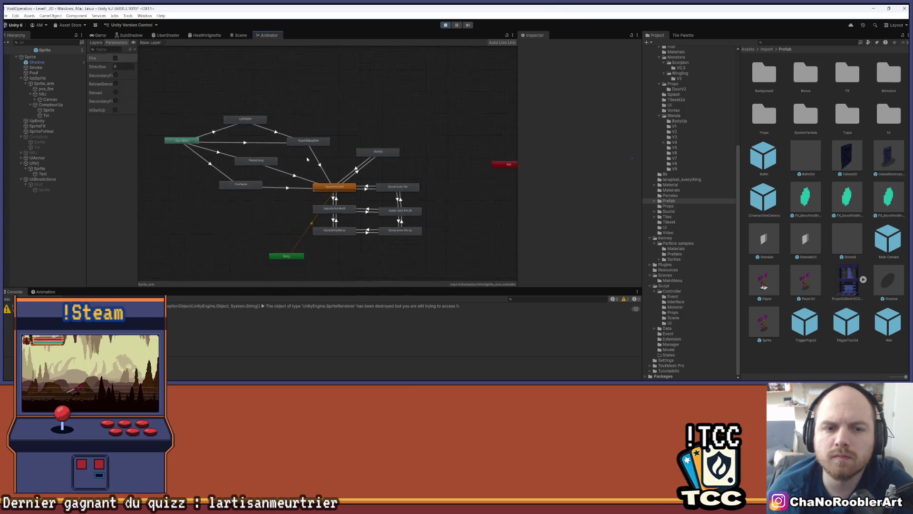
pyautogui.moveTo(268, 35)
pyautogui.mouseDown()
pyautogui.moveTo(493, 77)
pyautogui.moveTo(496, 100)
pyautogui.moveTo(436, 122)
pyautogui.mouseUp()
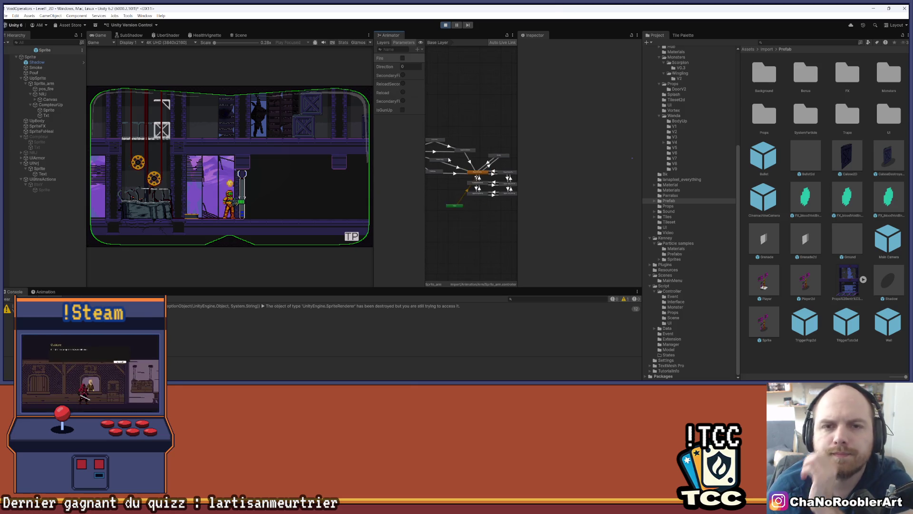
pyautogui.click(12, 50)
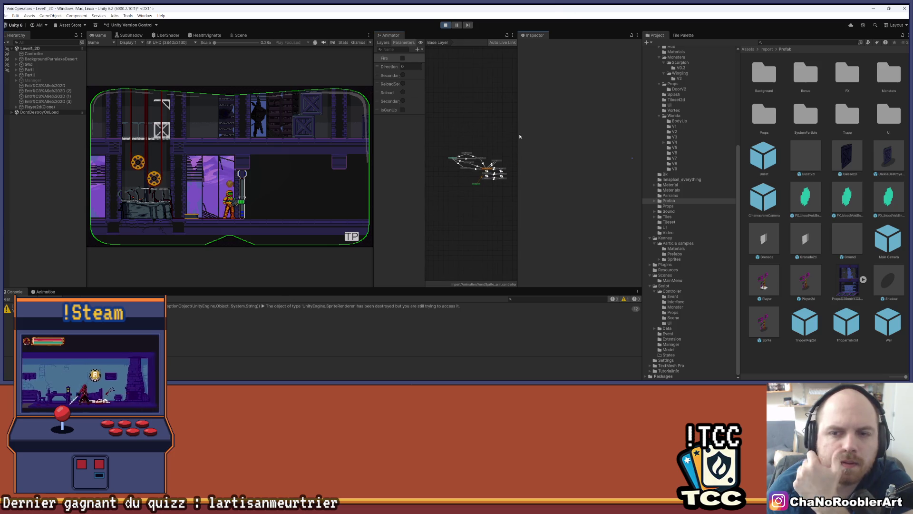
pyautogui.moveTo(517, 133); pyautogui.dragTo(610, 132)
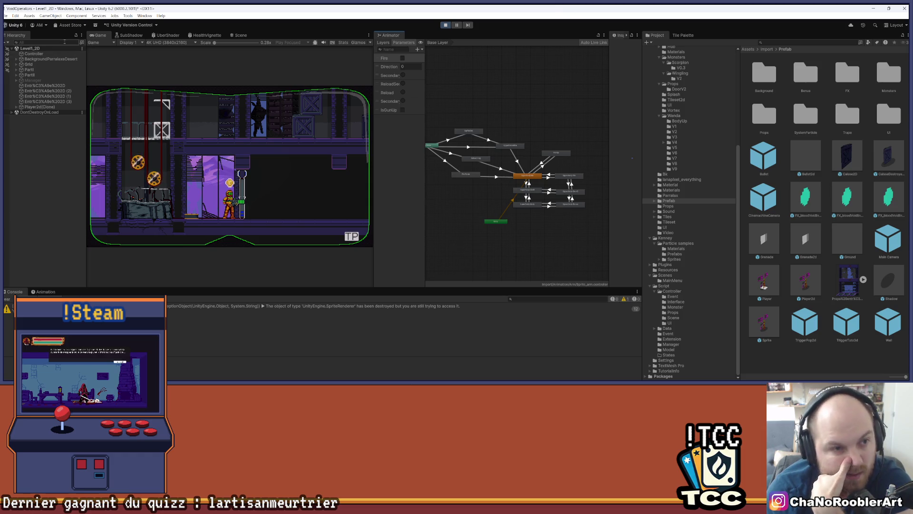
pyautogui.click(16, 107)
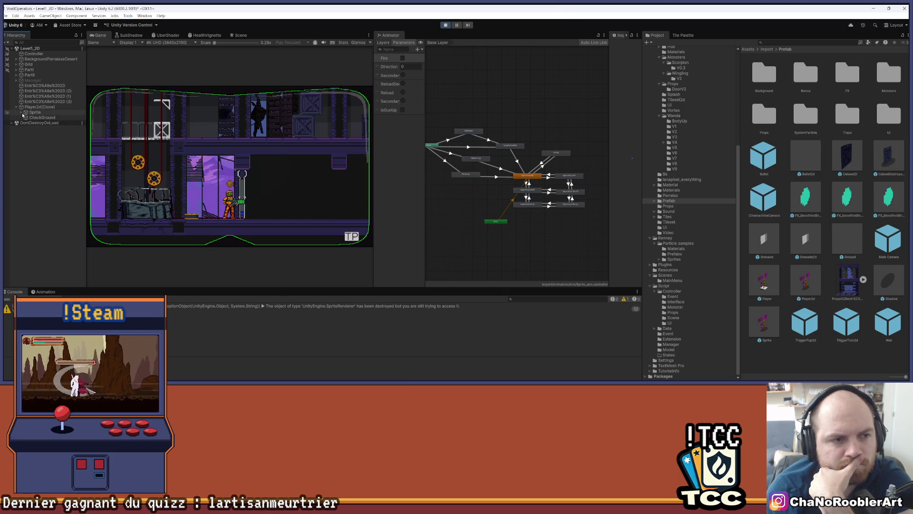
pyautogui.click(21, 112)
# Select the player's Sprite object to load its animator graph and components
pyautogui.click(50, 113)
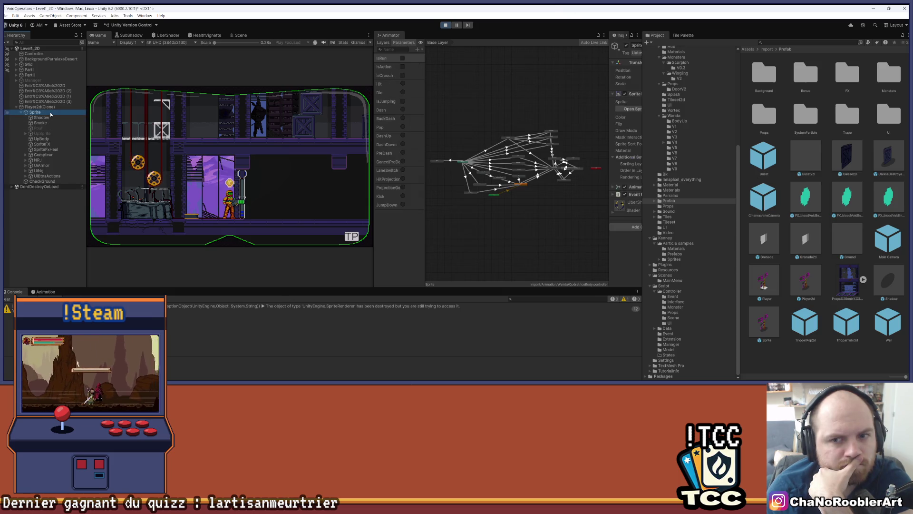
pyautogui.scroll(5, 514, 185)
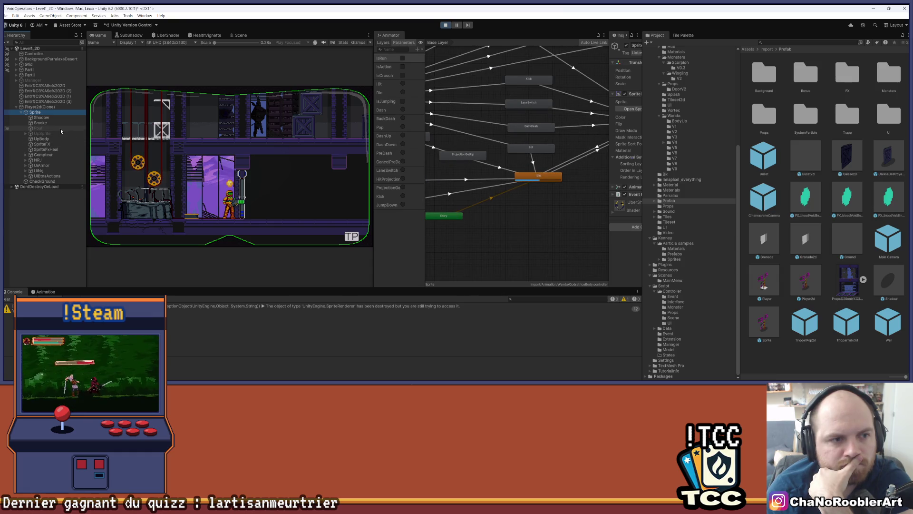
pyautogui.scroll(-5, 550, 160)
pyautogui.scroll(4, 551, 158)
pyautogui.scroll(-3, 551, 159)
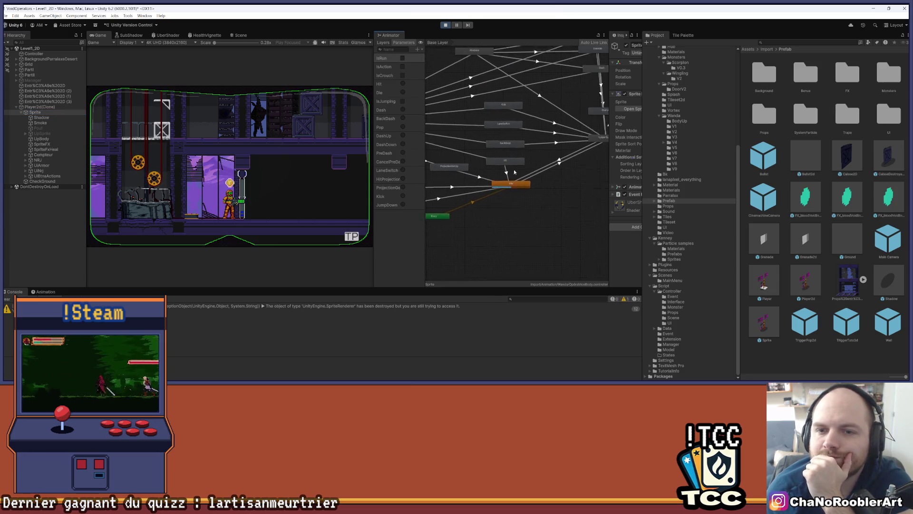
pyautogui.scroll(3, 570, 180)
pyautogui.scroll(-3, 573, 182)
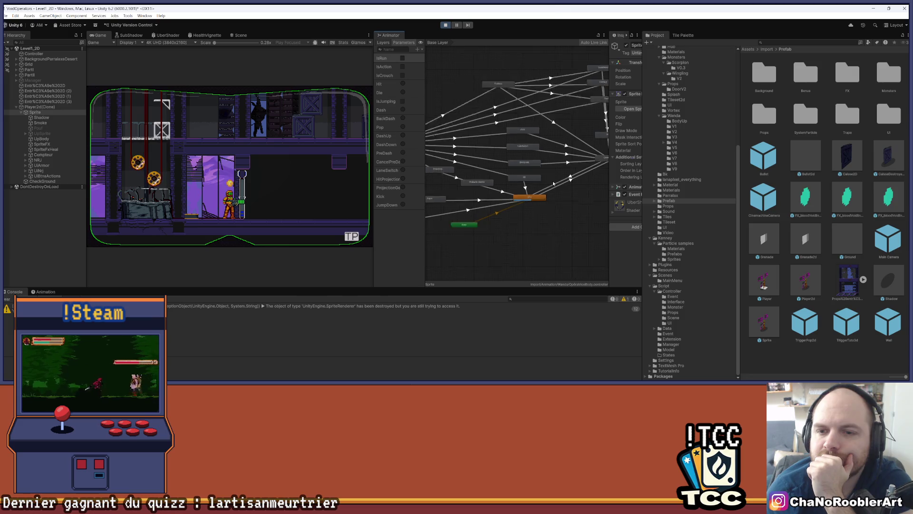
pyautogui.scroll(4, 535, 184)
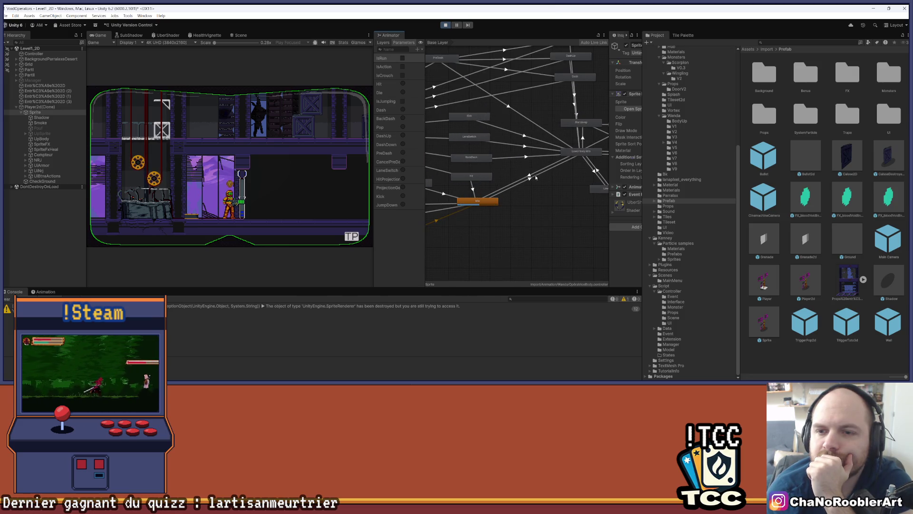
# Inspect the Idle to Lower body idle transition, then stop the game and return to Visual Studio
pyautogui.click(532, 175)
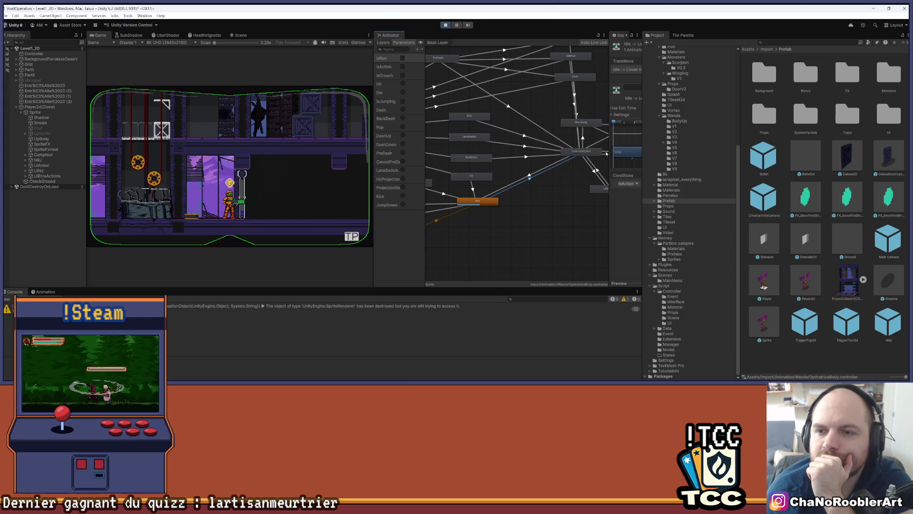
pyautogui.moveTo(610, 151); pyautogui.dragTo(559, 142)
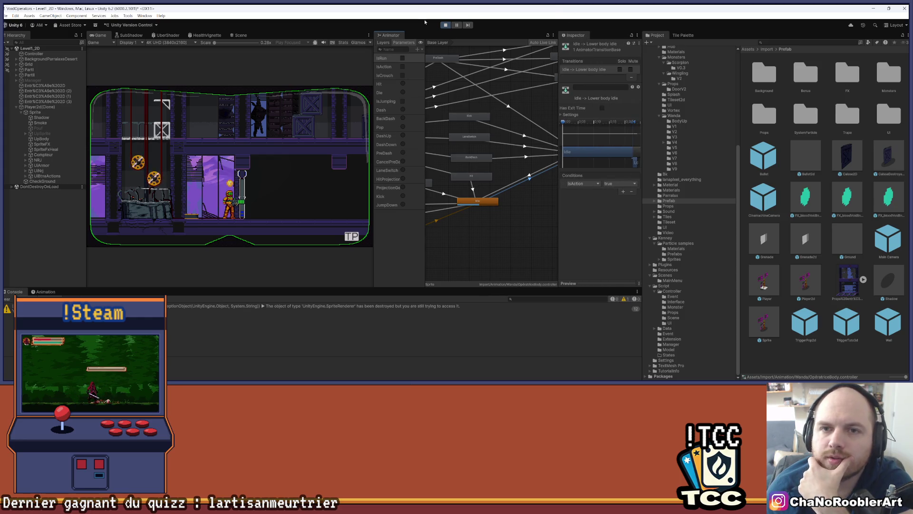
pyautogui.click(445, 25)
pyautogui.hotkey('alt', 'Tab')
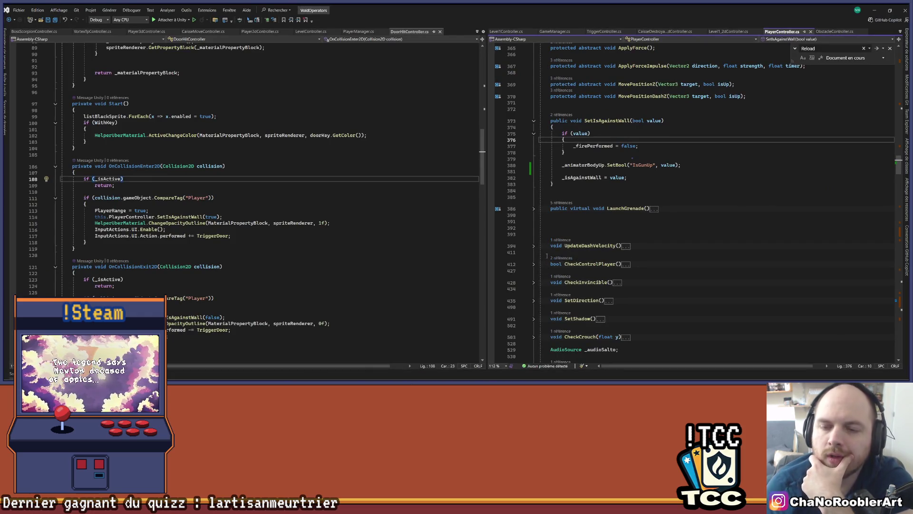
# Go to the _isAgainstWall declaration among PlayerController's fields
pyautogui.click(582, 178)
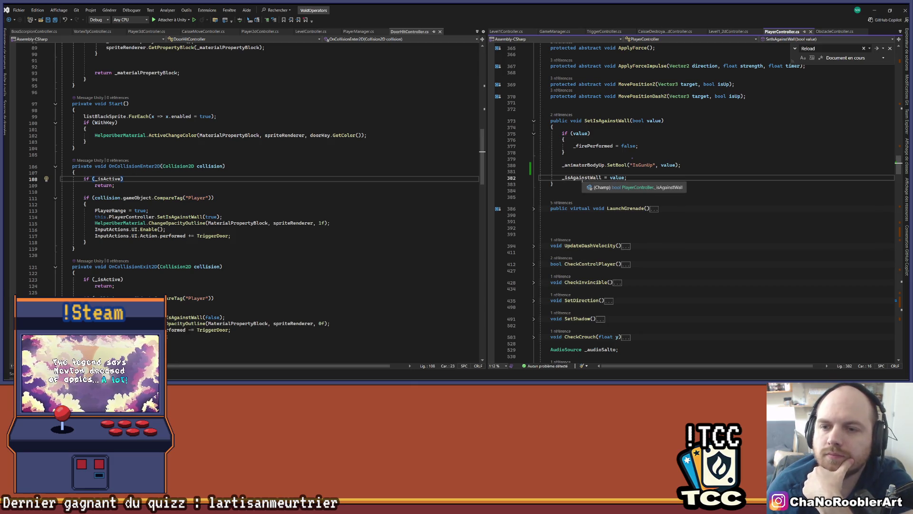
pyautogui.rightClick(582, 180)
pyautogui.click(649, 234)
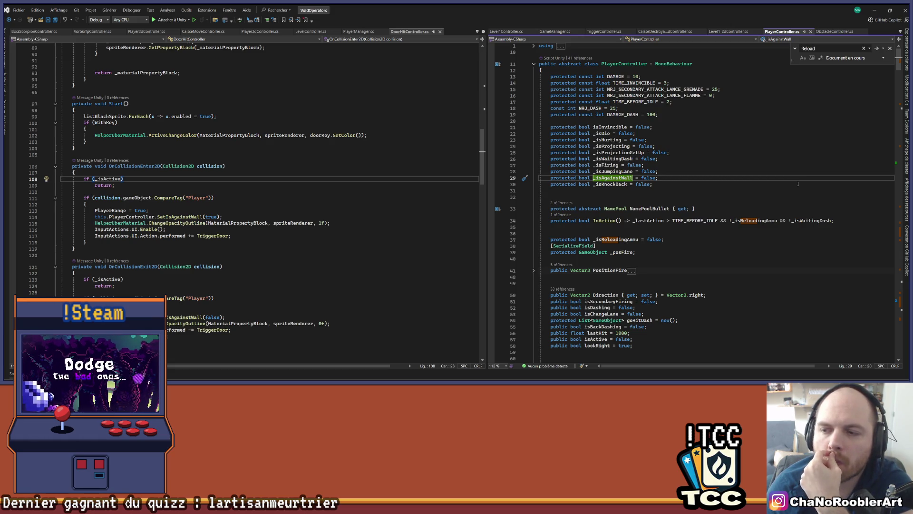
# Restore line 34's InAction condition to end at _isWaitingDash, save, and jump to its UpdateAnimator use
pyautogui.click(831, 221)
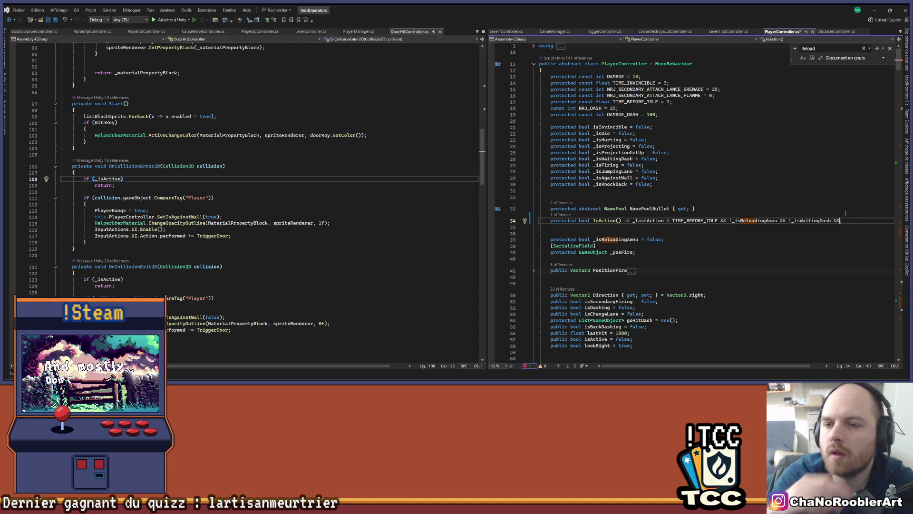
pyautogui.hotkey('ctrl', 'z')
pyautogui.hotkey('ctrl', 'z')
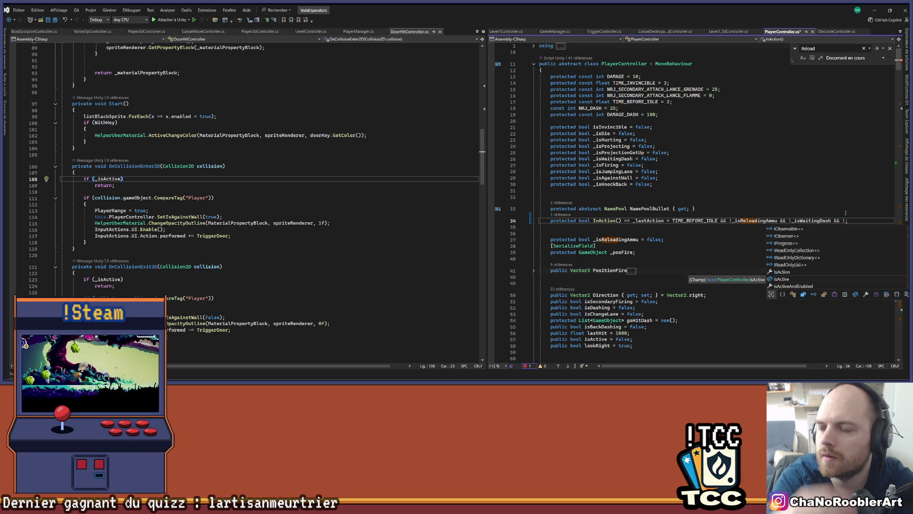
pyautogui.press('BackSpace')
pyautogui.press('BackSpace')
pyautogui.press('BackSpace')
pyautogui.write(';')
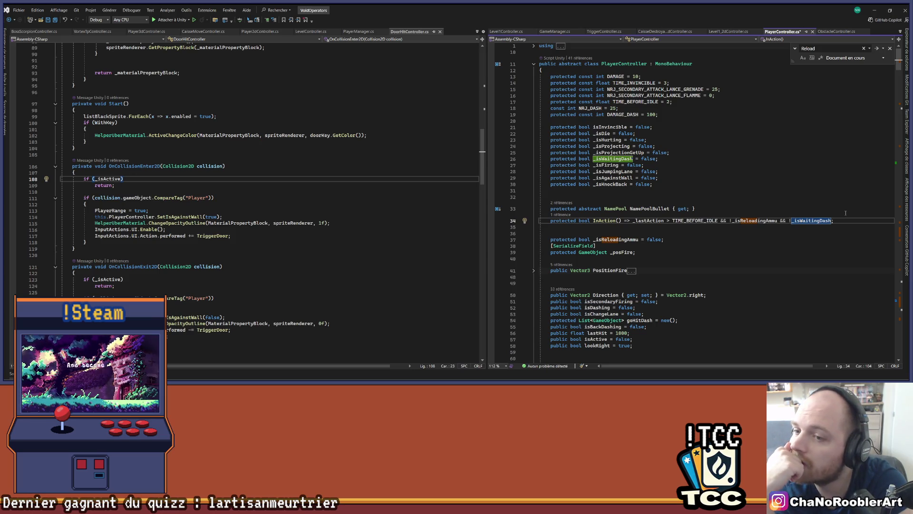
pyautogui.hotkey('ctrl', 's')
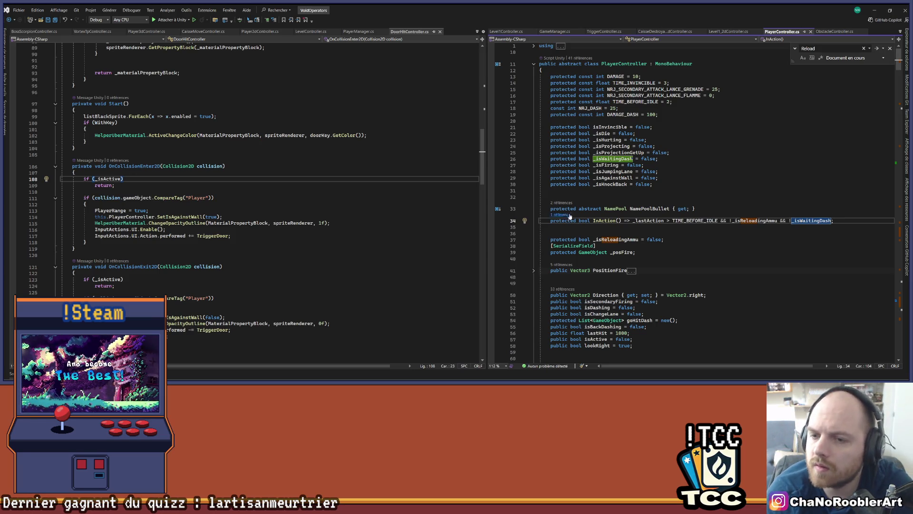
pyautogui.click(566, 214)
pyautogui.doubleClick(591, 195)
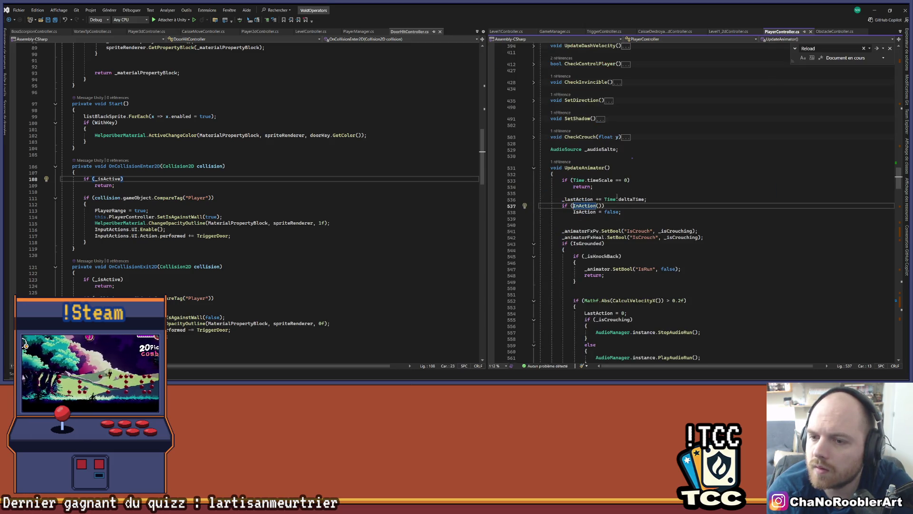
# Select IsAction on line 538 and review the surrounding UpdateAnimator code
pyautogui.doubleClick(584, 212)
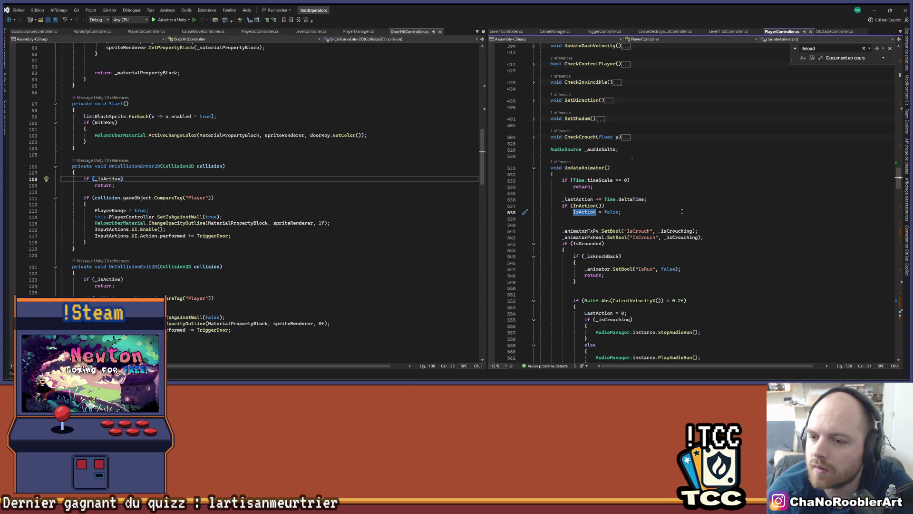
pyautogui.scroll(-3, 681, 211)
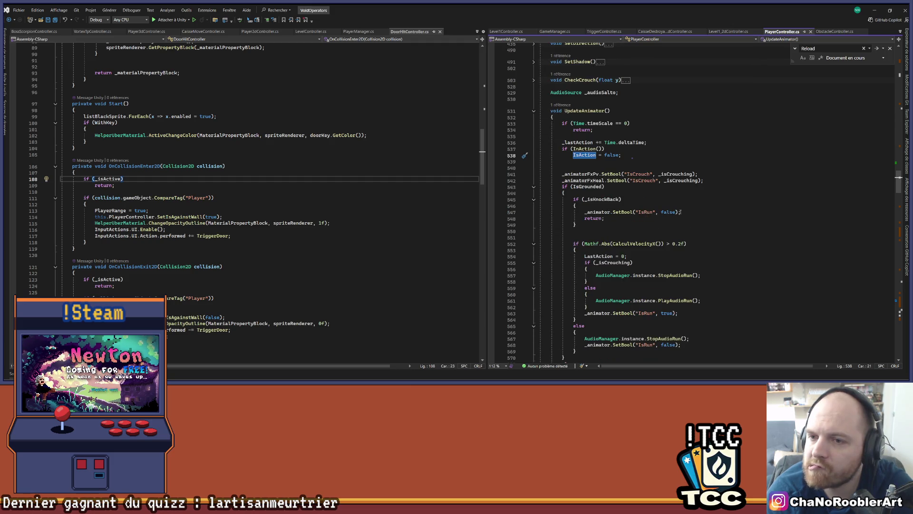
pyautogui.scroll(-4, 680, 211)
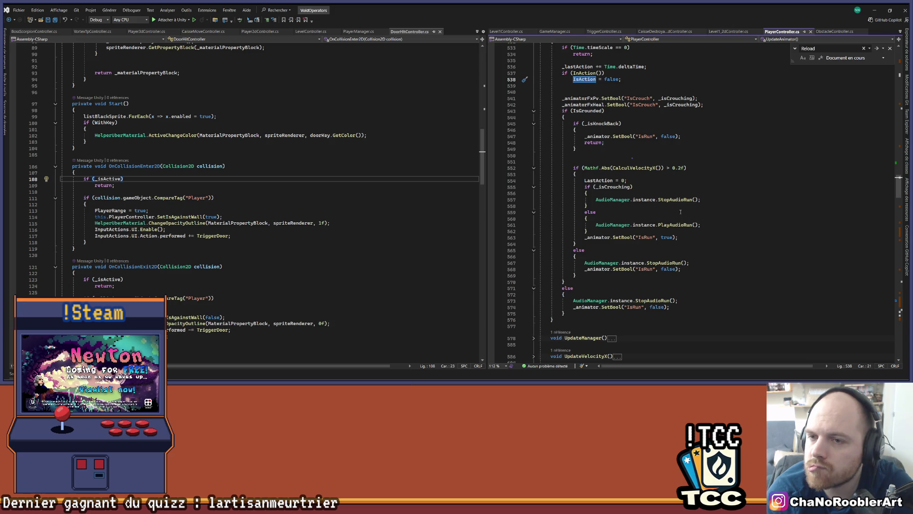
pyautogui.scroll(3, 680, 212)
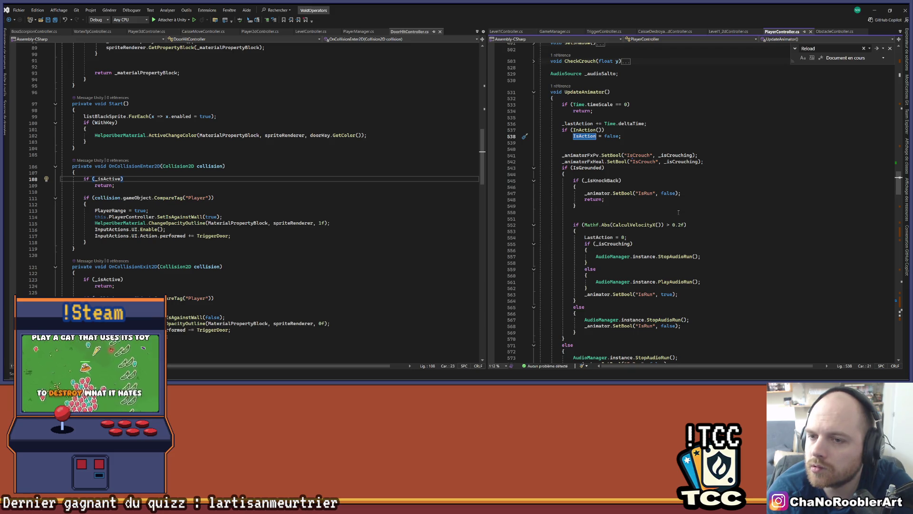
pyautogui.scroll(-1, 678, 213)
pyautogui.scroll(-3, 678, 212)
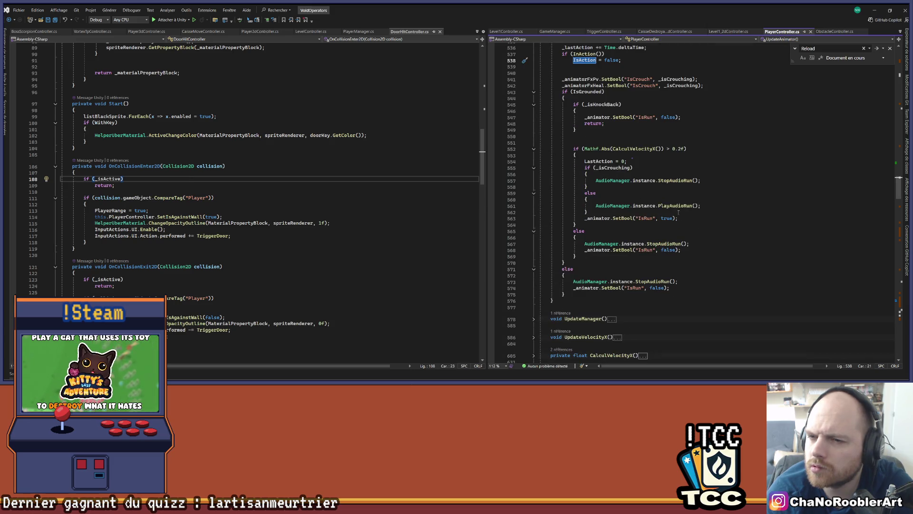
pyautogui.scroll(2, 635, 179)
# Open the IsAction property definition and expand its get and set accessors
pyautogui.rightClick(587, 103)
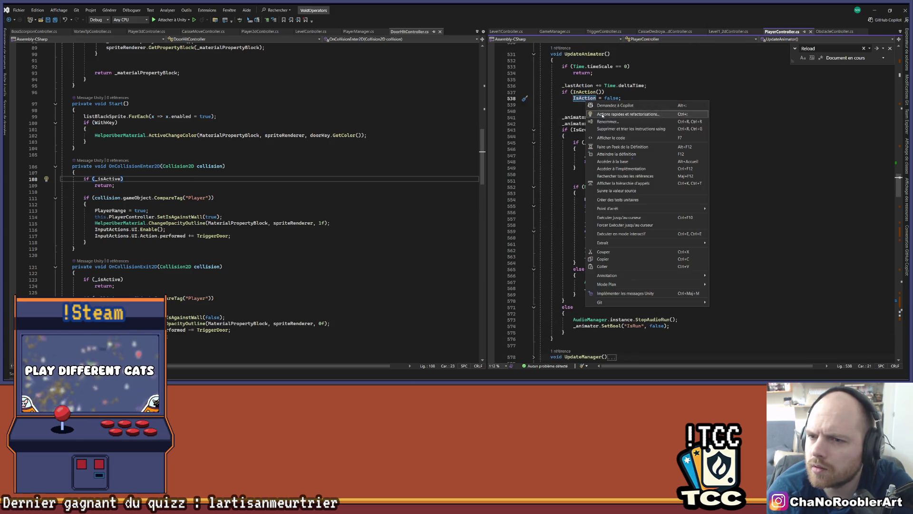
pyautogui.click(613, 154)
pyautogui.click(533, 202)
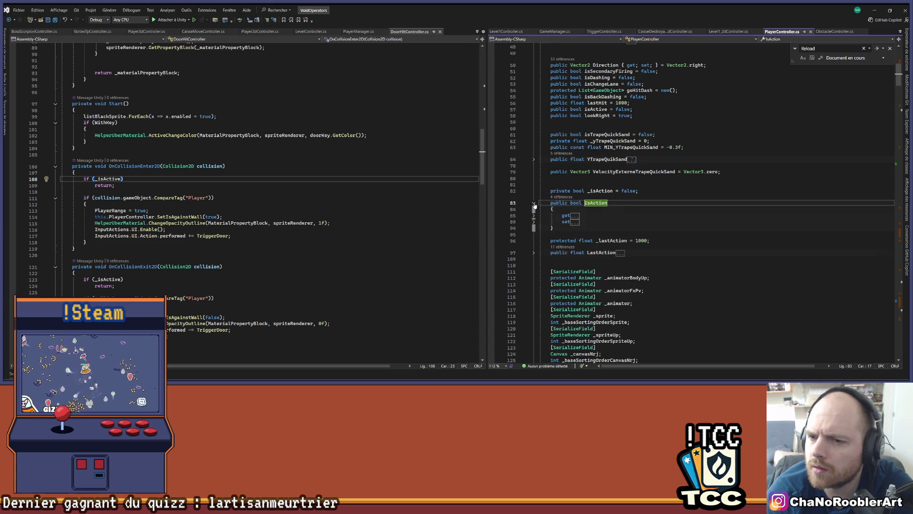
pyautogui.click(533, 216)
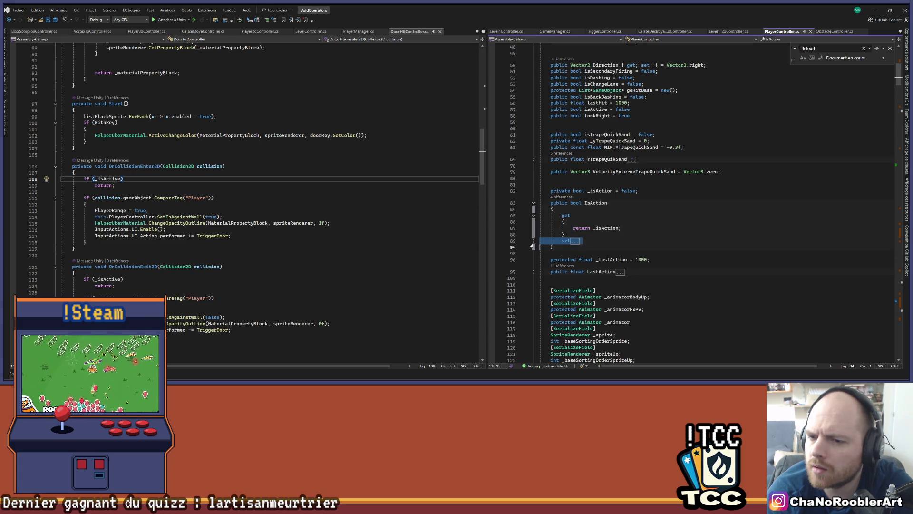
pyautogui.doubleClick(574, 240)
pyautogui.hotkey('ctrl', '-')
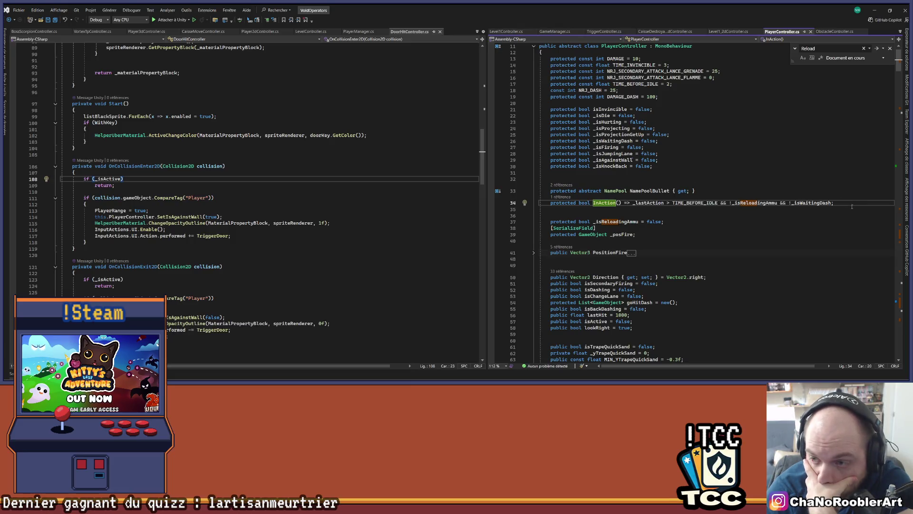
# Append && !_isAgainstWall to the InAction condition on line 34 and return to Unity
pyautogui.doubleClick(832, 203)
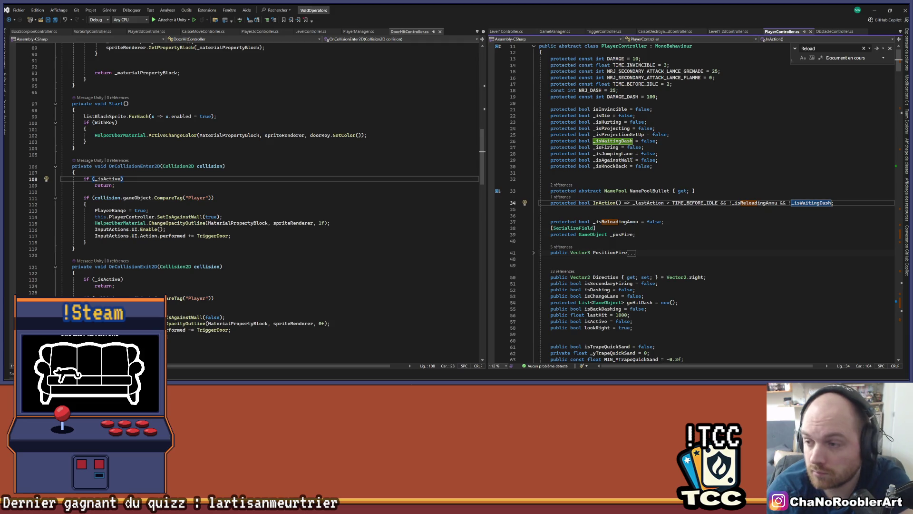
pyautogui.write('&& ')
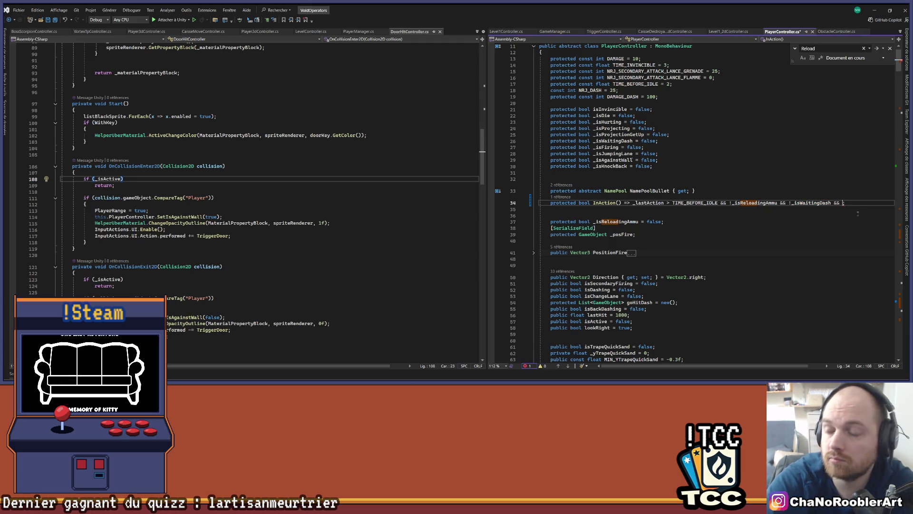
pyautogui.write('!')
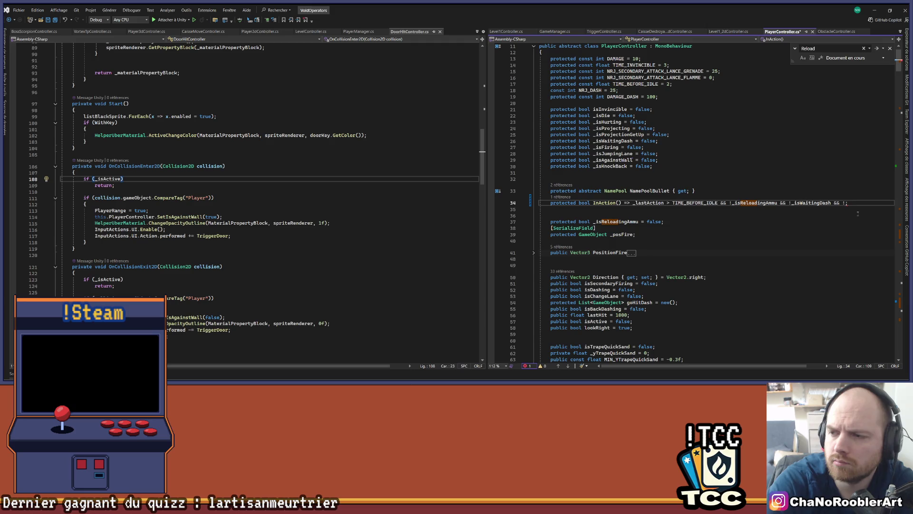
pyautogui.write('_is')
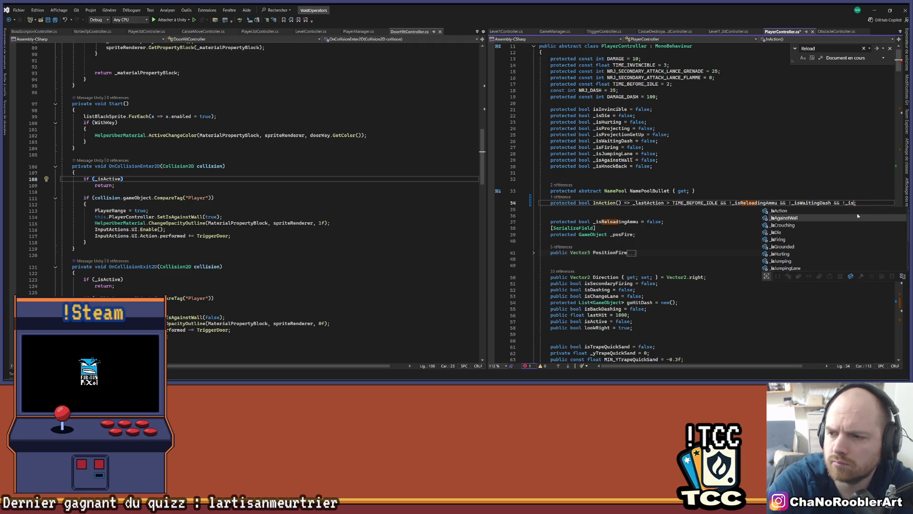
pyautogui.press('Tab')
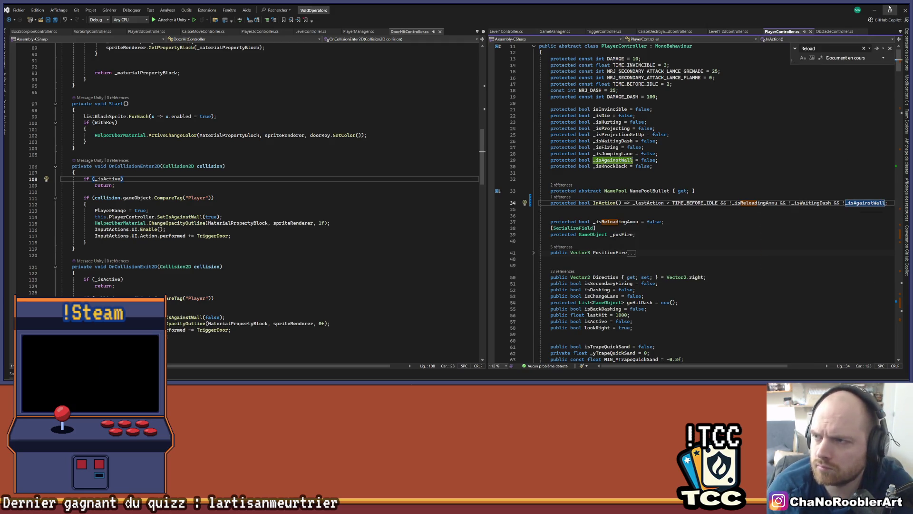
pyautogui.click(878, 9)
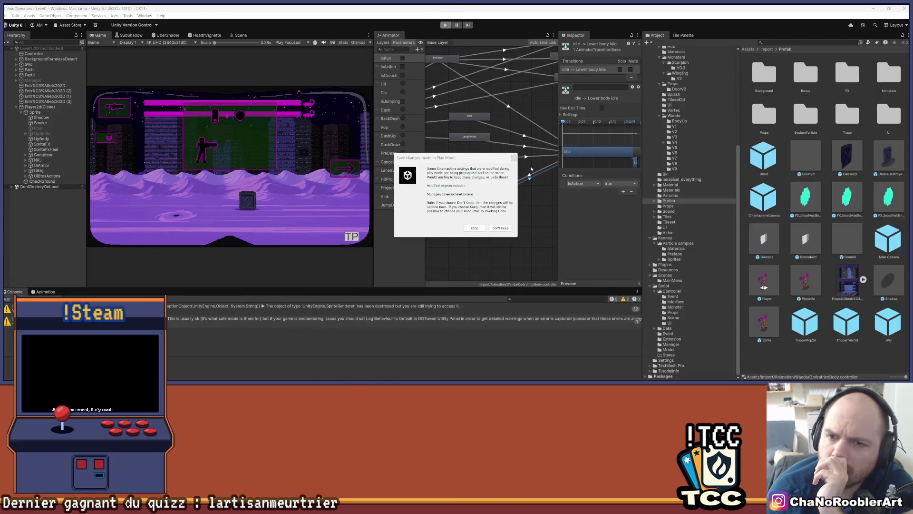
# Discard the Play Mode changes and restart the game with Ctrl+P
pyautogui.click(514, 158)
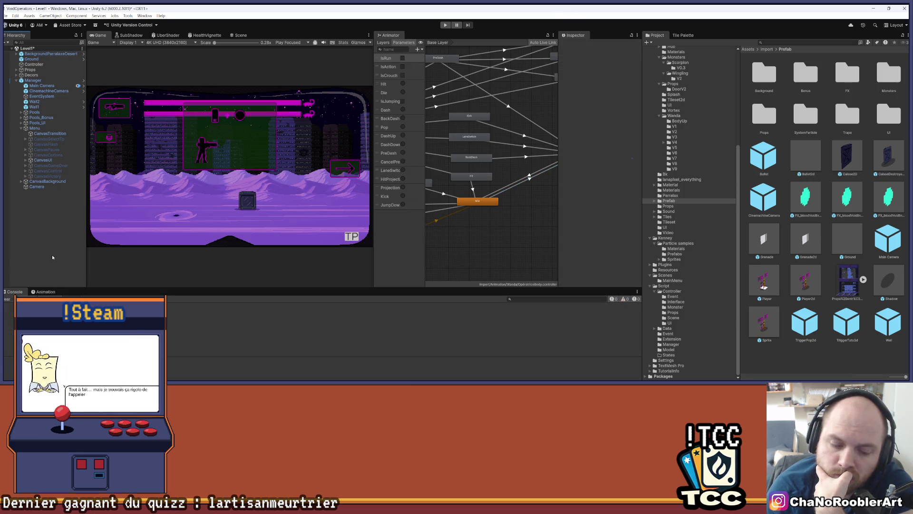
pyautogui.hotkey('ctrl', 'p')
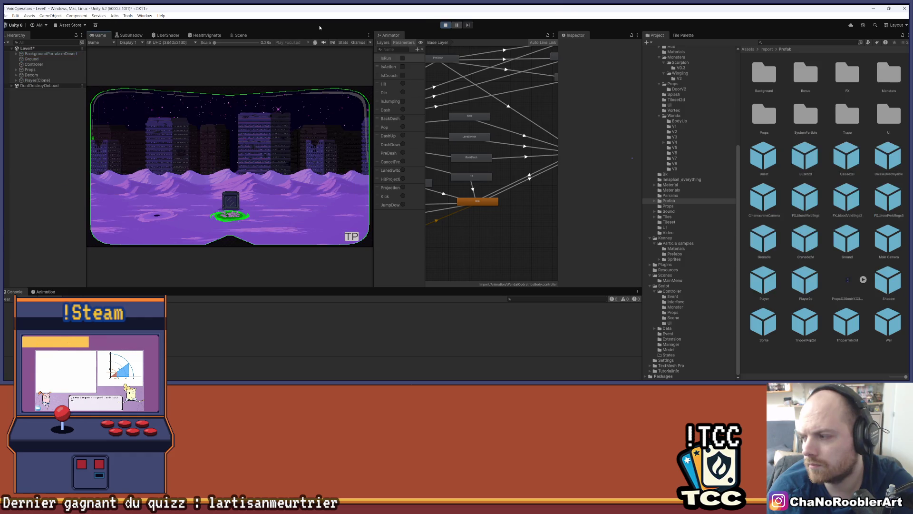
# Load the 2D - 2 mission and walk the character right through the level
pyautogui.click(352, 236)
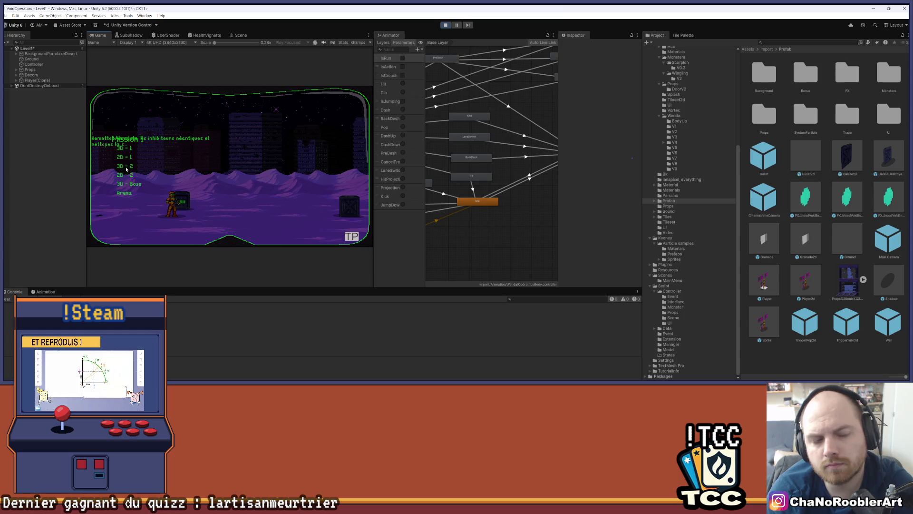
pyautogui.click(125, 176)
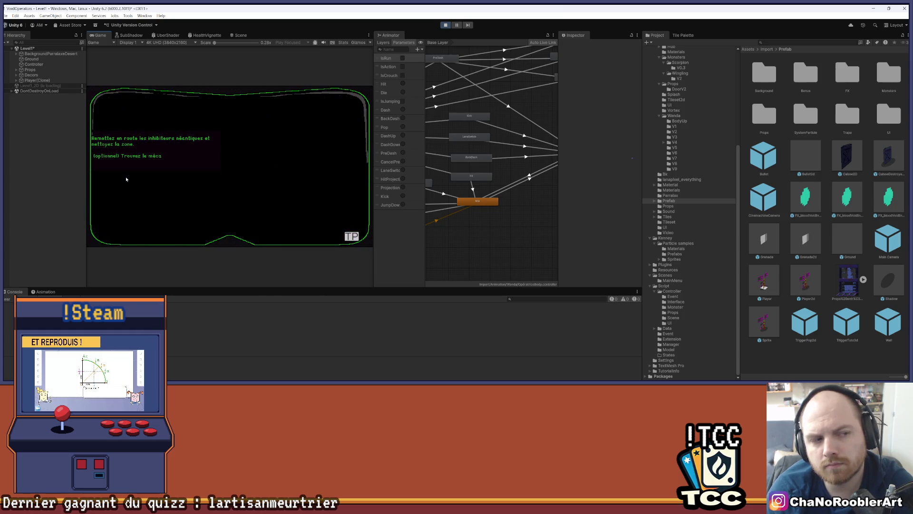
pyautogui.press('Right')
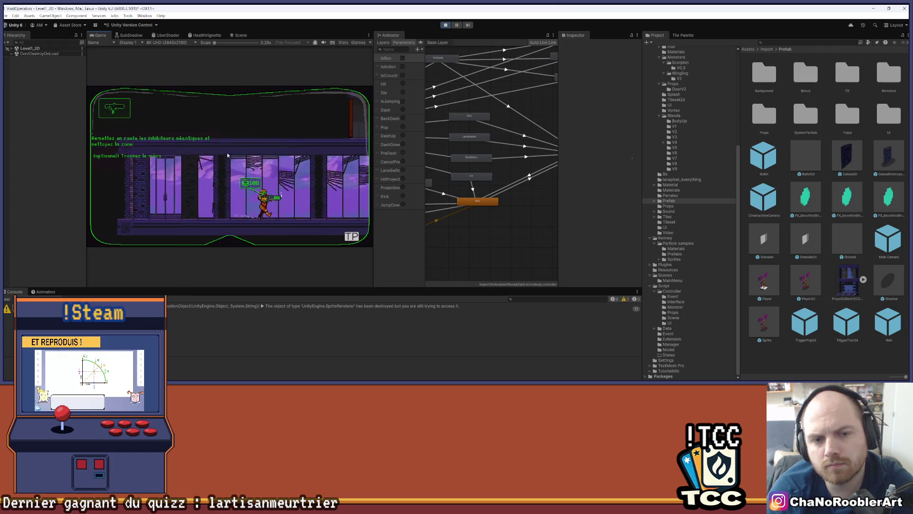
pyautogui.press('Right')
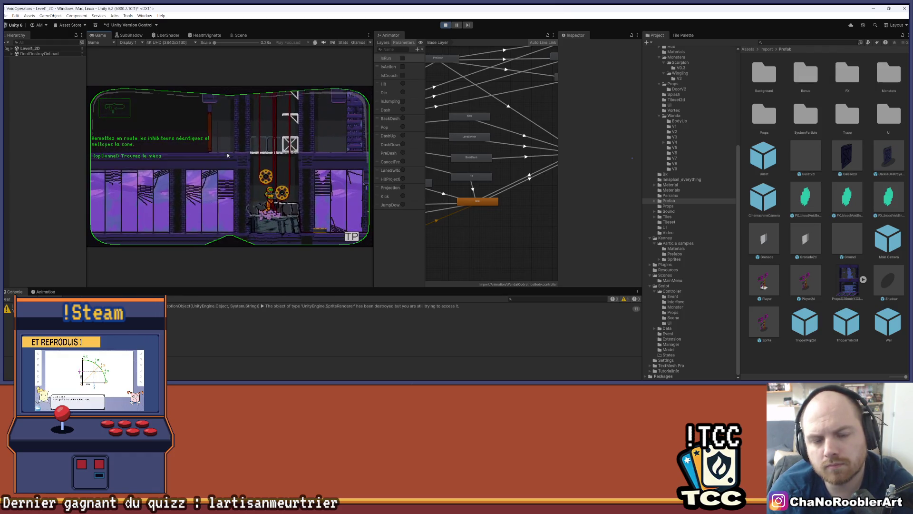
pyautogui.press('Right')
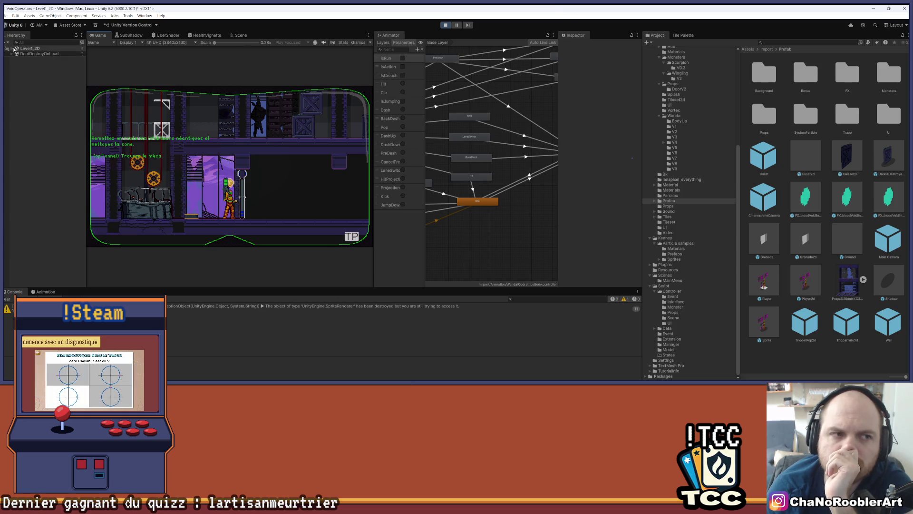
# Select the Sprite object under Level1_2D > Player2d(Clone) in the Hierarchy
pyautogui.click(12, 49)
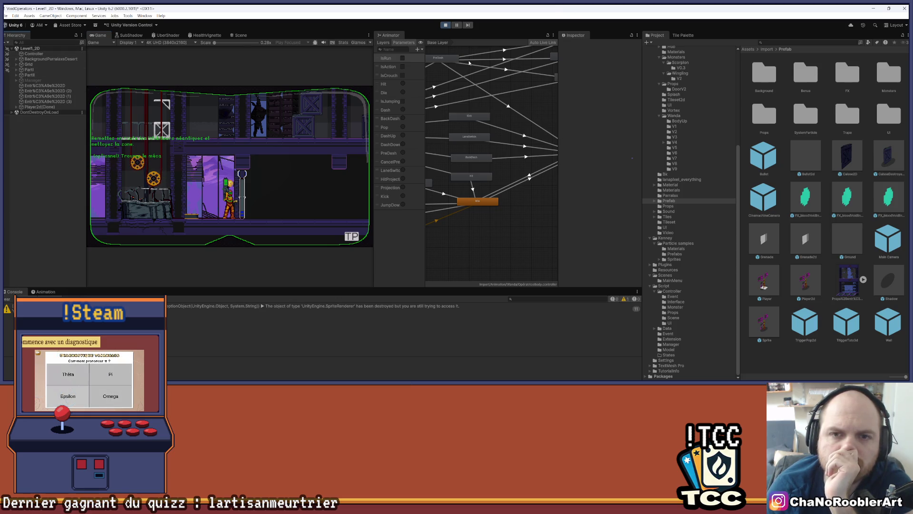
pyautogui.click(16, 107)
pyautogui.click(33, 112)
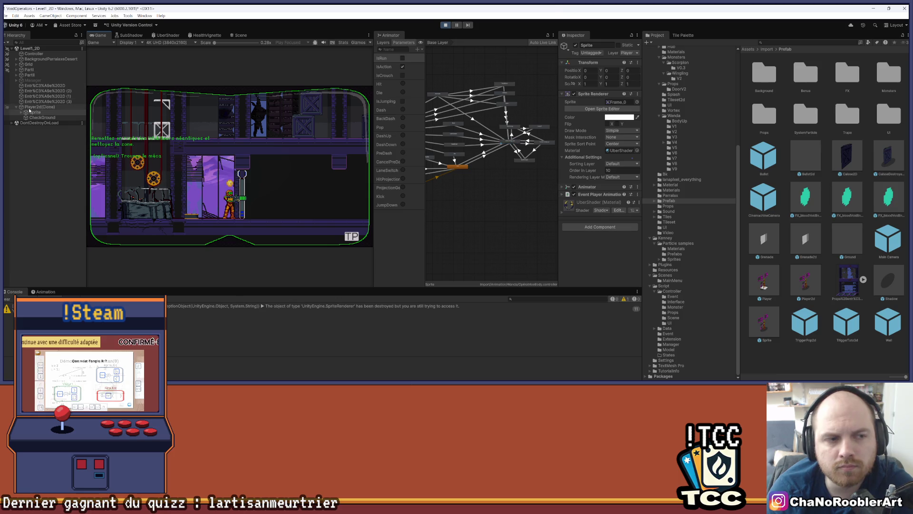
# Select Sprite_arm under Sprite > UpSprite to view its UpperBodyIdle animator, then switch to Visual Studio
pyautogui.click(22, 112)
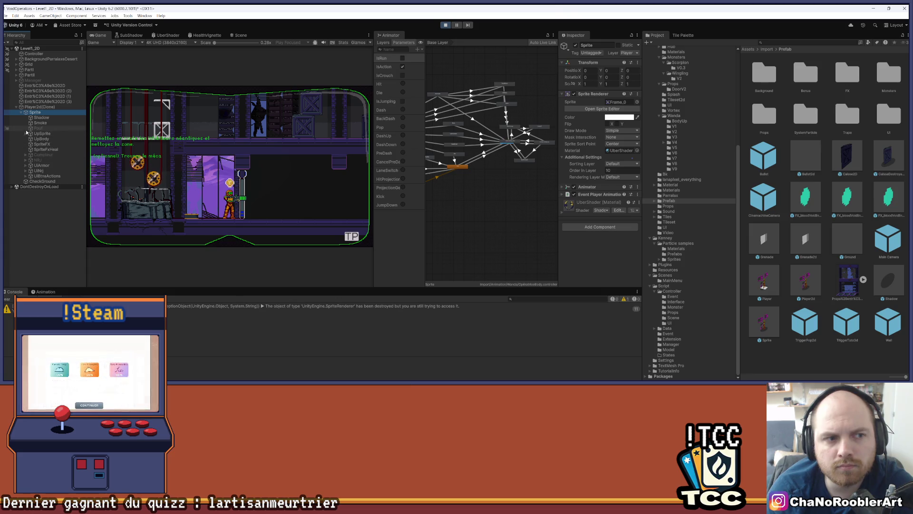
pyautogui.click(39, 134)
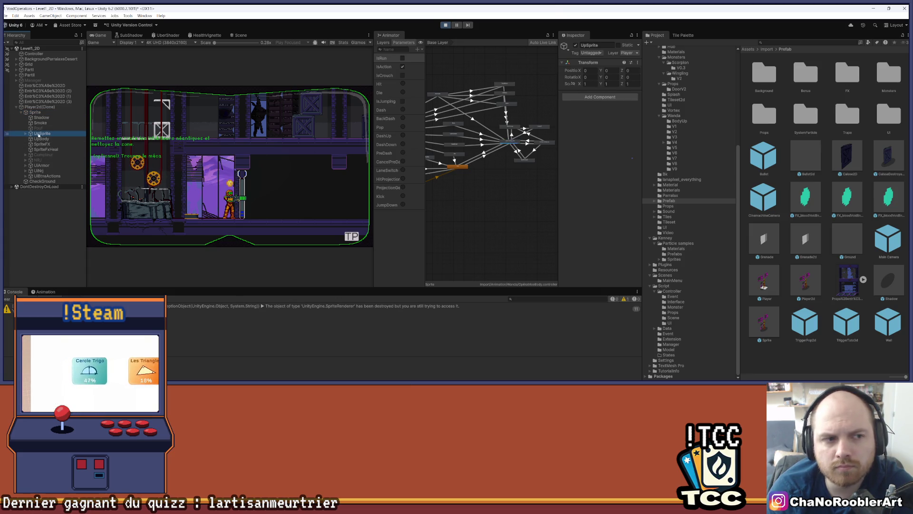
pyautogui.click(25, 133)
pyautogui.click(49, 139)
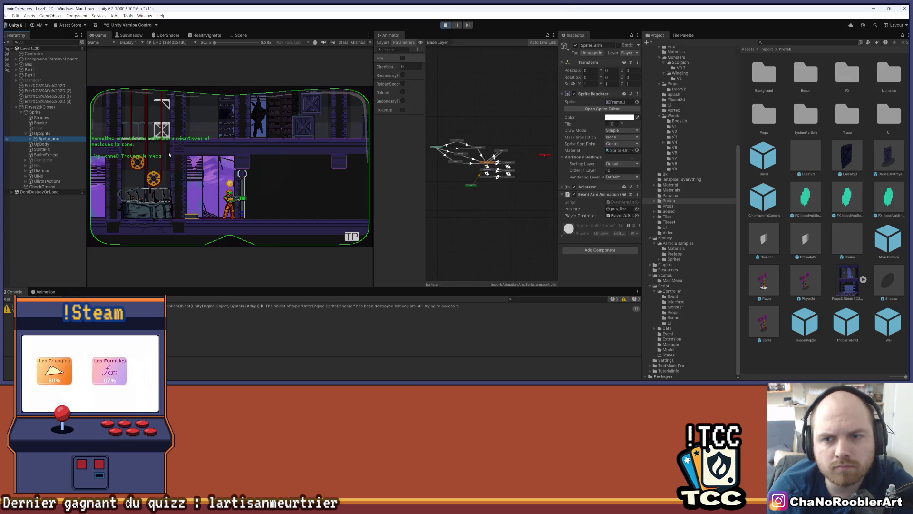
pyautogui.scroll(8, 495, 172)
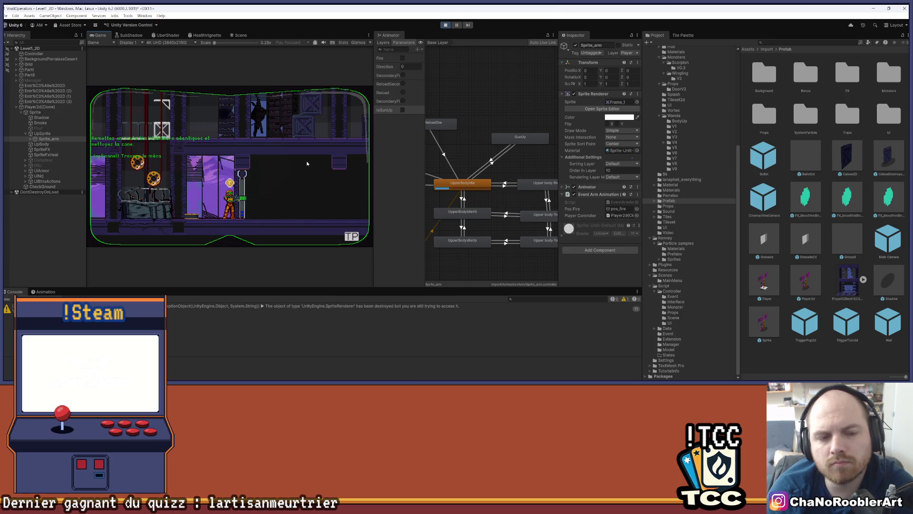
pyautogui.moveTo(405, 379)
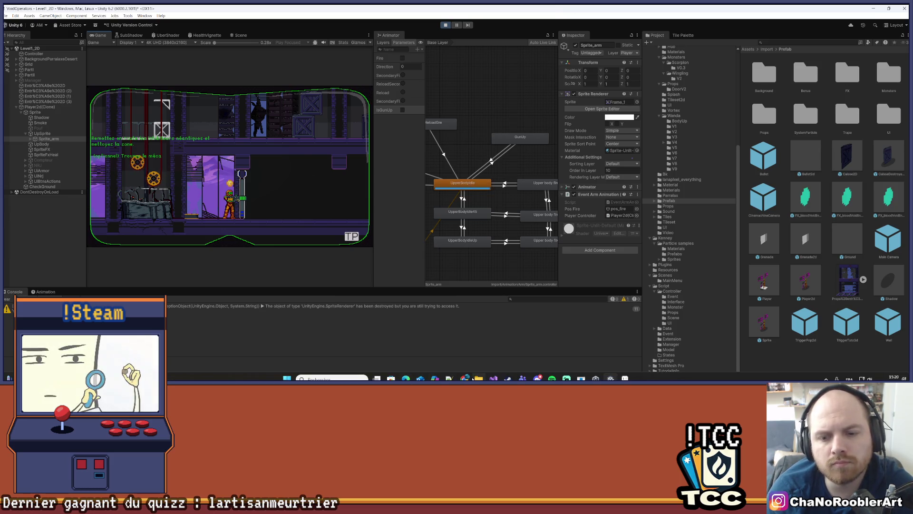
pyautogui.click(405, 378)
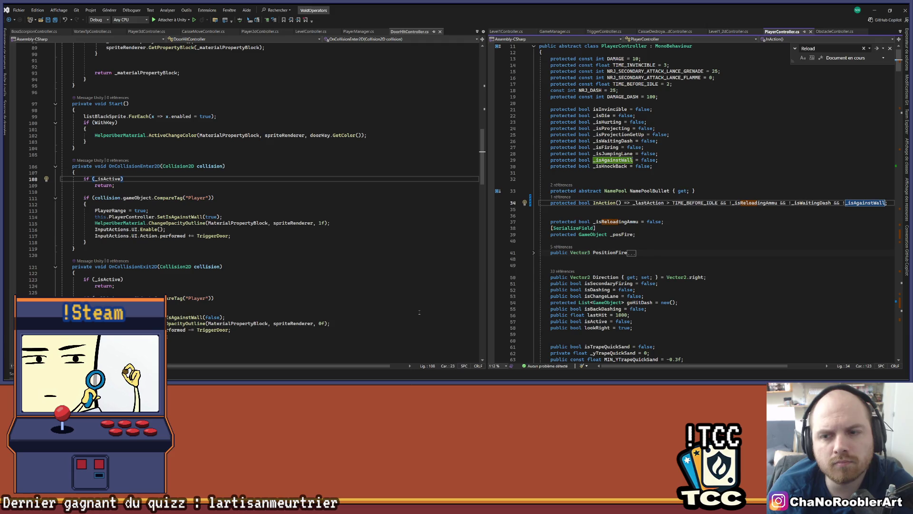
# Follow InAction to SetIsAgainstWall and open its SetIsAgainstWall(false) call in DoorHitController
pyautogui.click(604, 202)
pyautogui.hotkey('ctrl', 'shift', 'Down')
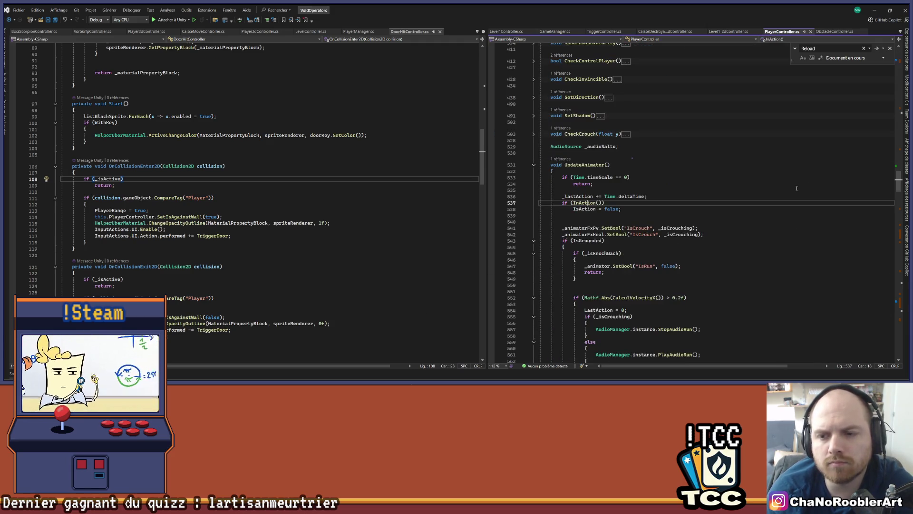
pyautogui.hotkey('ctrl', '-')
pyautogui.hotkey('ctrl', '-')
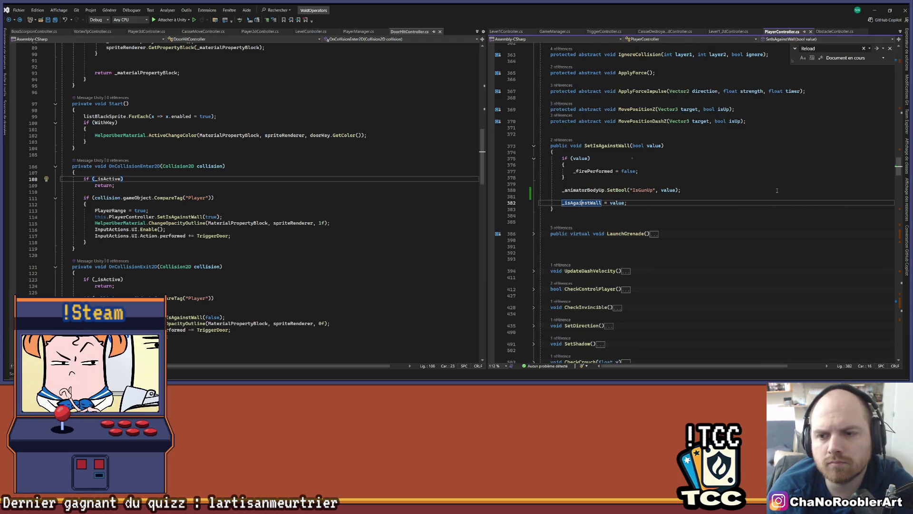
pyautogui.click(559, 141)
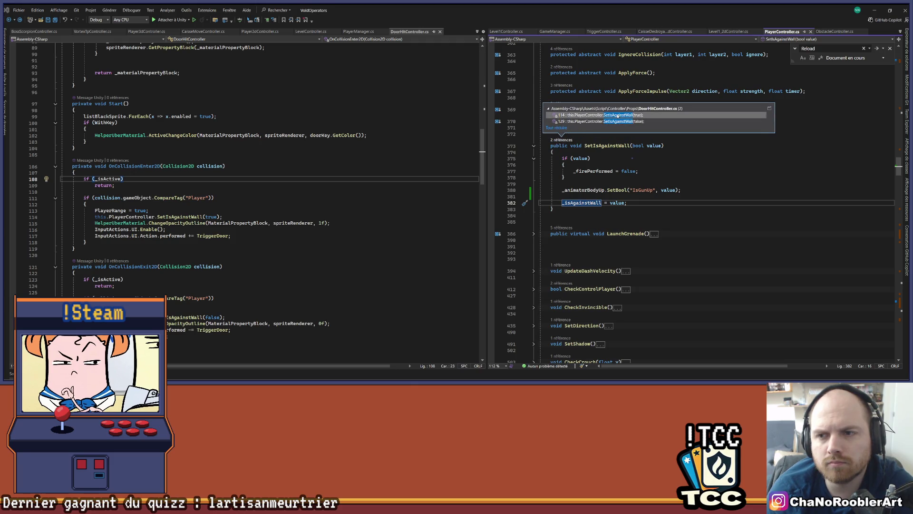
pyautogui.doubleClick(618, 122)
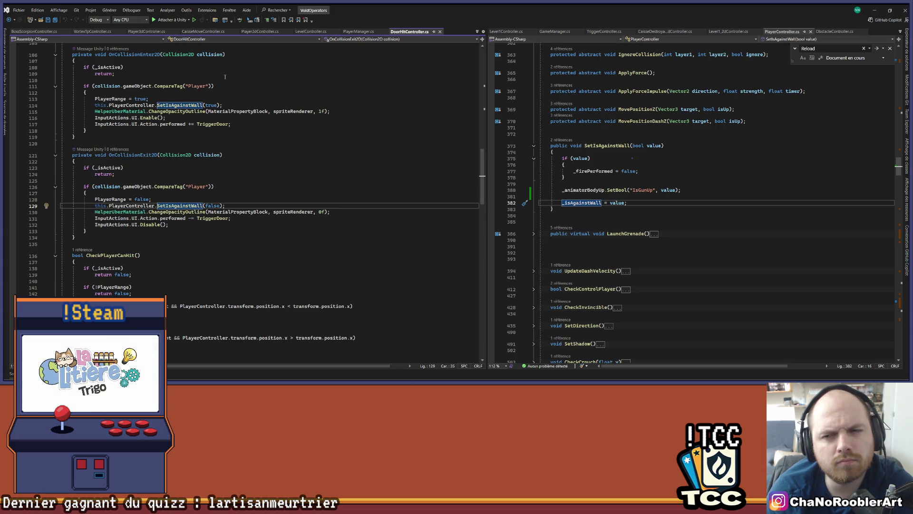
# Recheck the two SetIsAgainstWall references and place the caret after the brace on line 127
pyautogui.click(560, 140)
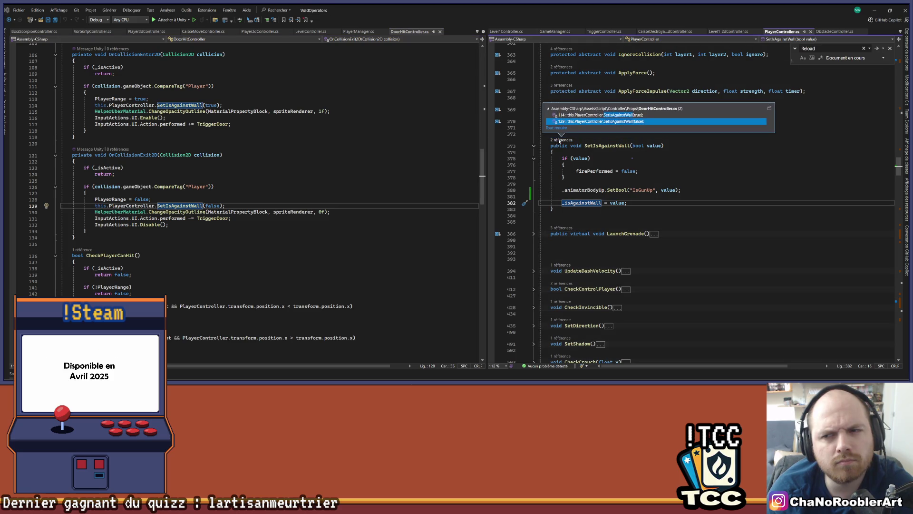
pyautogui.click(266, 193)
pyautogui.click(269, 181)
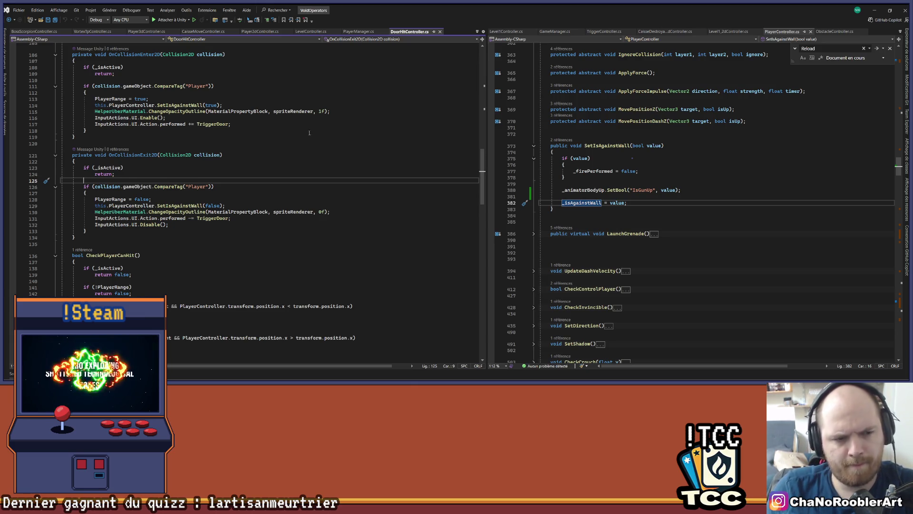
pyautogui.scroll(-2, 225, 193)
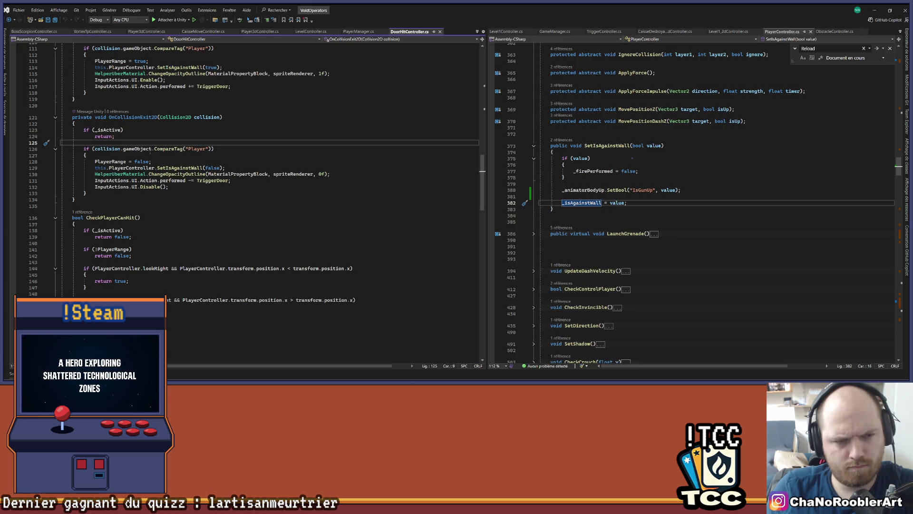
pyautogui.click(165, 156)
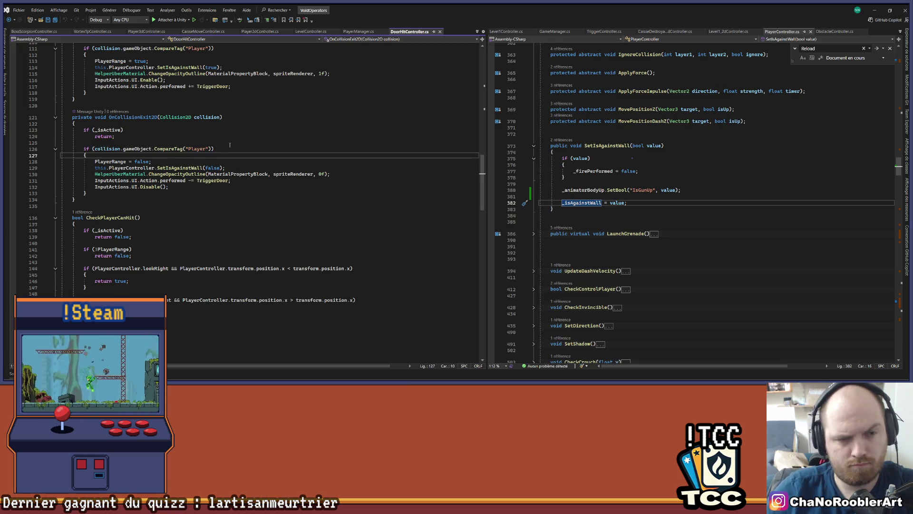
# Add a Debug.Log("???") line to OnCollisionExit2D's player branch, then return to Unity
pyautogui.press('Return')
pyautogui.write('Deb')
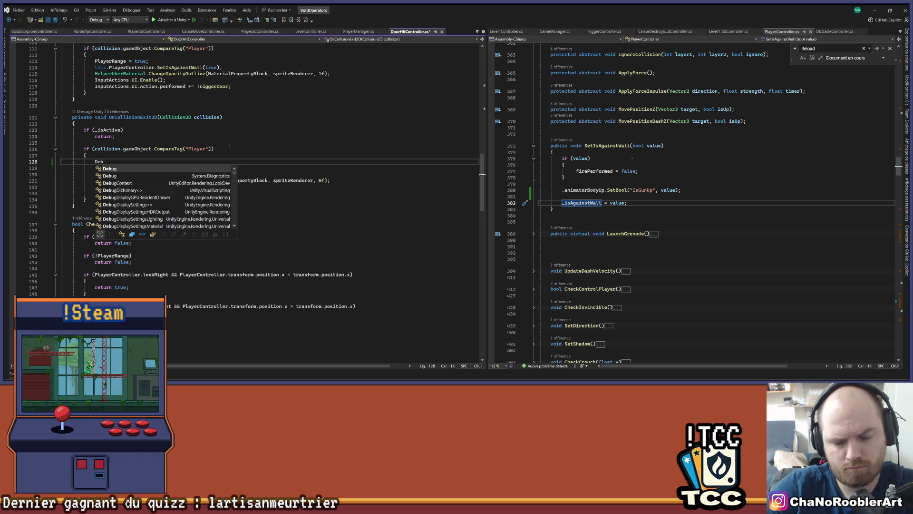
pyautogui.write('ug.Lo')
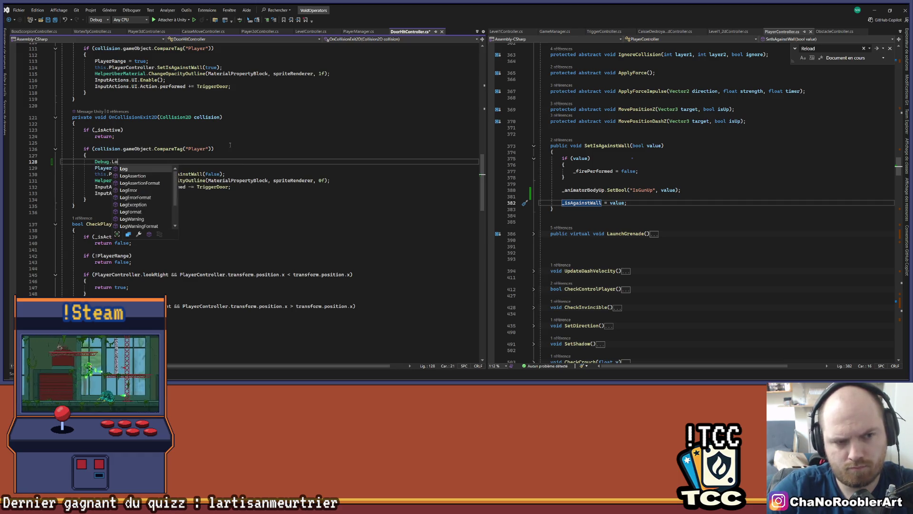
pyautogui.write('g("??");')
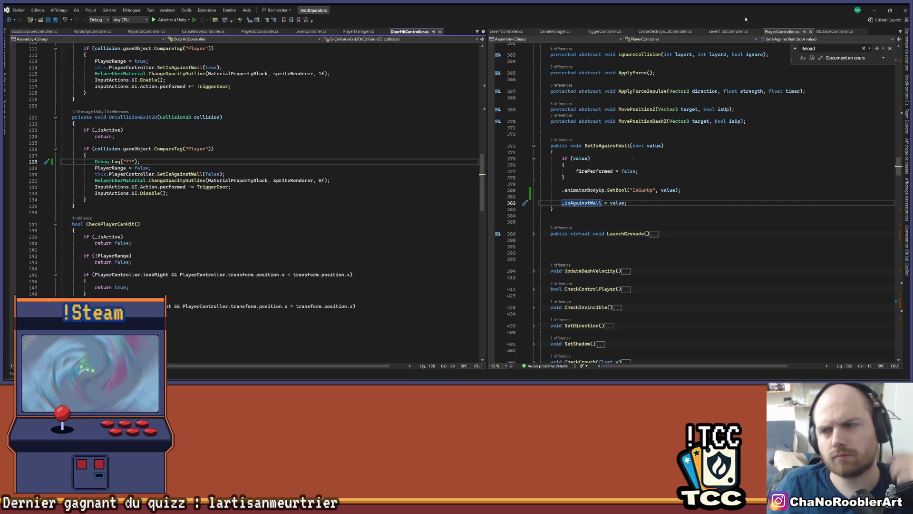
pyautogui.click(874, 10)
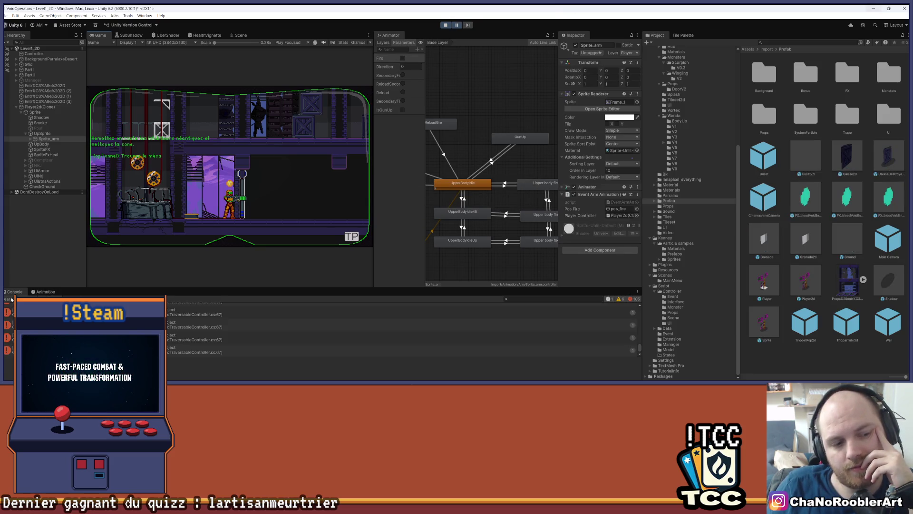
# Clear the Console, stop Play Mode discarding its changes, and start the game again
pyautogui.click(8, 300)
pyautogui.click(456, 29)
pyautogui.click(445, 25)
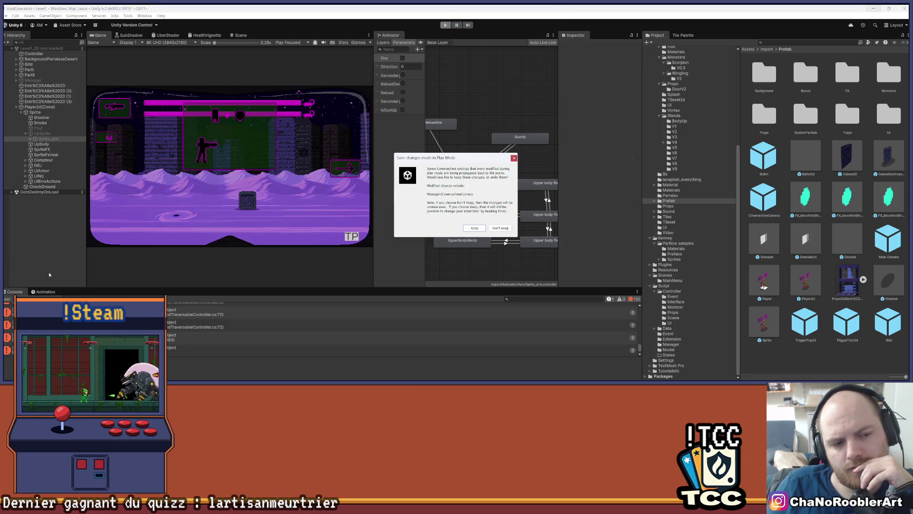
pyautogui.click(514, 158)
pyautogui.click(10, 300)
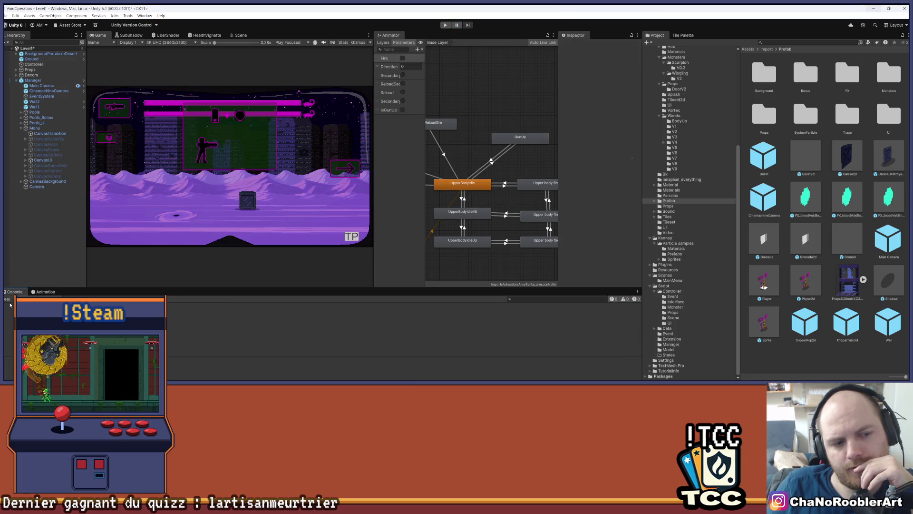
pyautogui.click(445, 25)
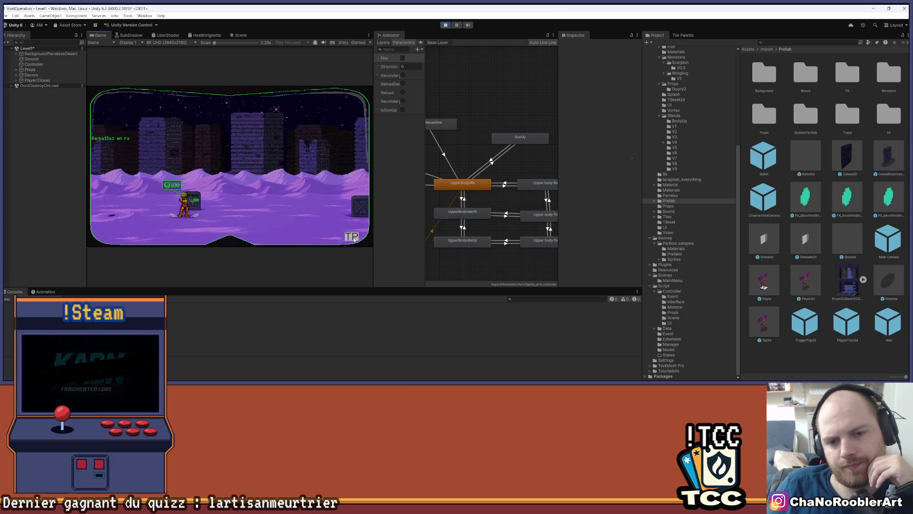
# Expand Player2d(Clone) > Sprite > UpSprite to reveal Sprite_arm and its children
pyautogui.click(354, 239)
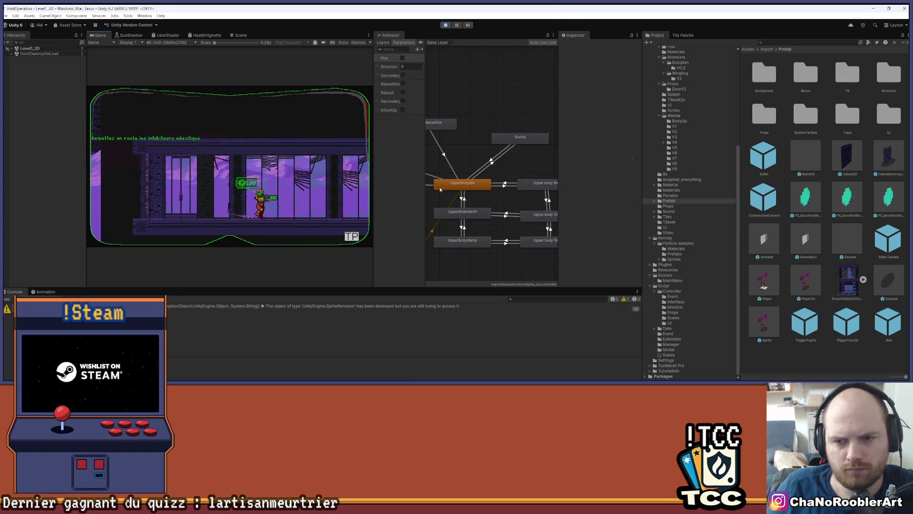
pyautogui.click(431, 205)
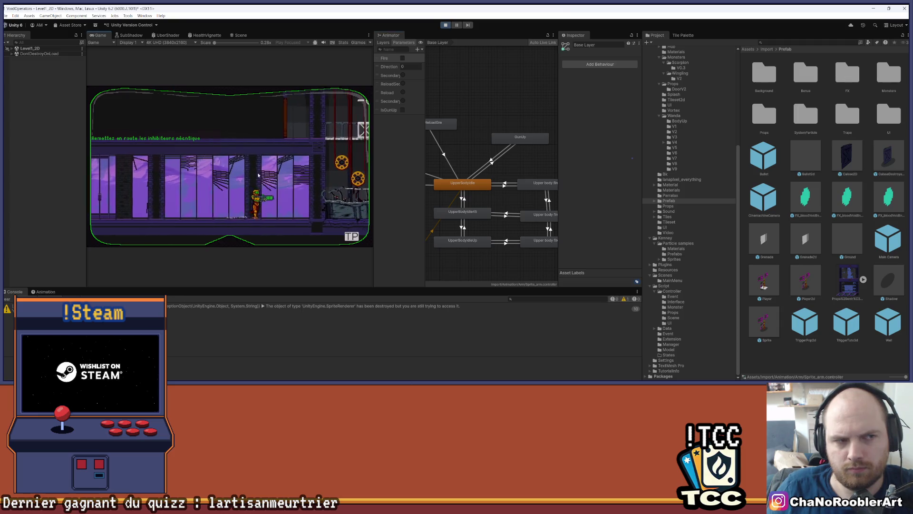
pyautogui.click(17, 107)
pyautogui.click(22, 112)
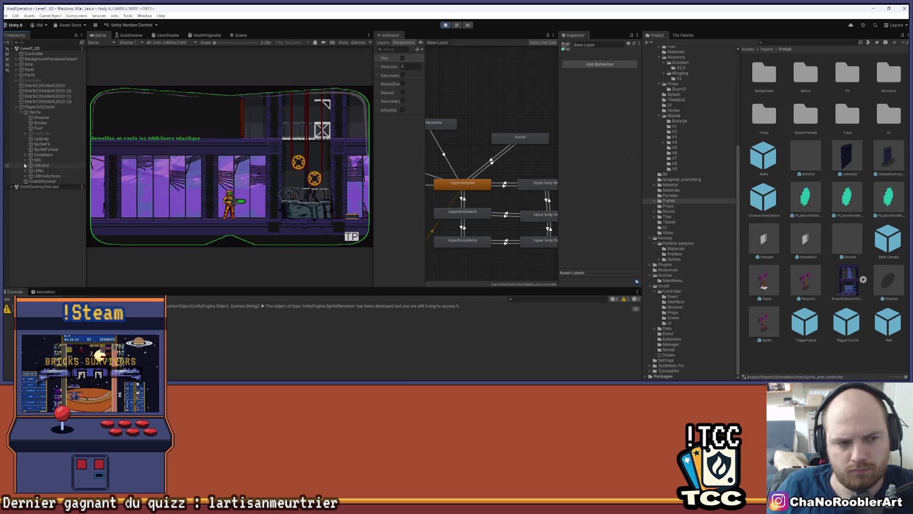
pyautogui.click(26, 134)
pyautogui.click(31, 139)
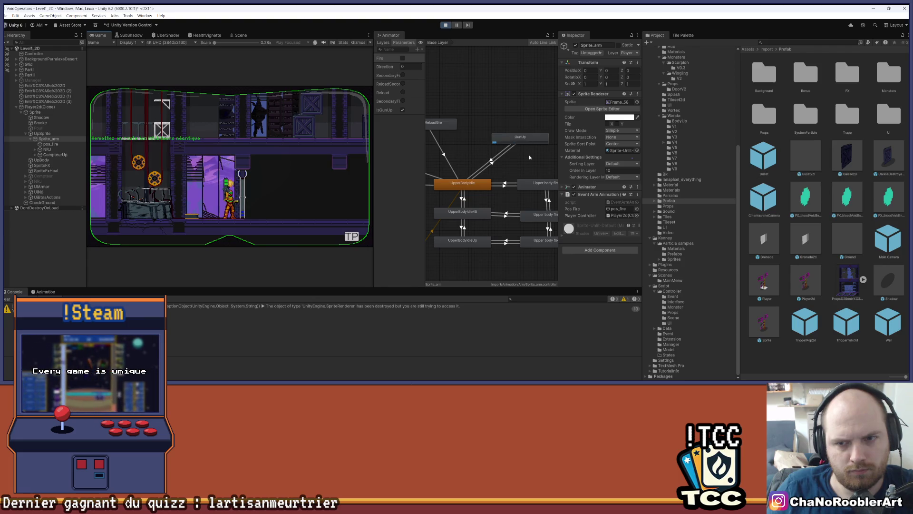
# Lower the gun with Up and walk the character left and right while watching the arm animator
pyautogui.click(430, 150)
pyautogui.press('Up')
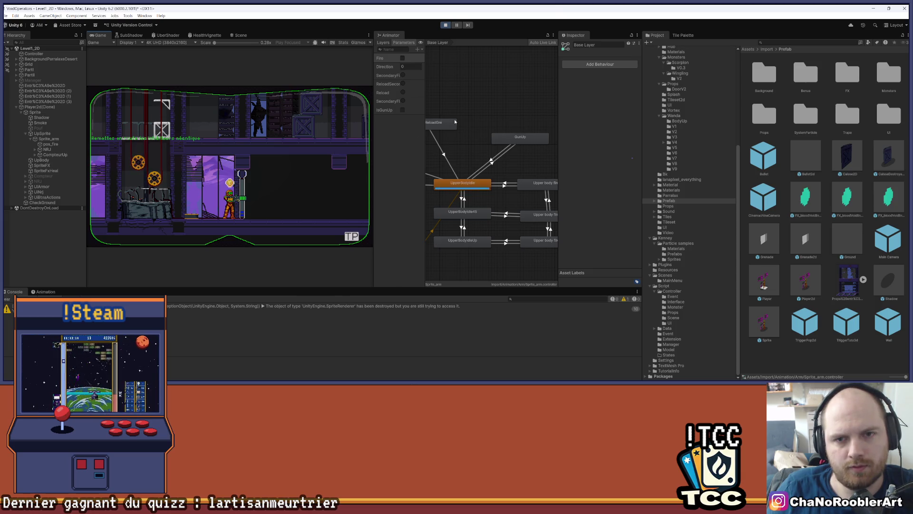
pyautogui.press('Left')
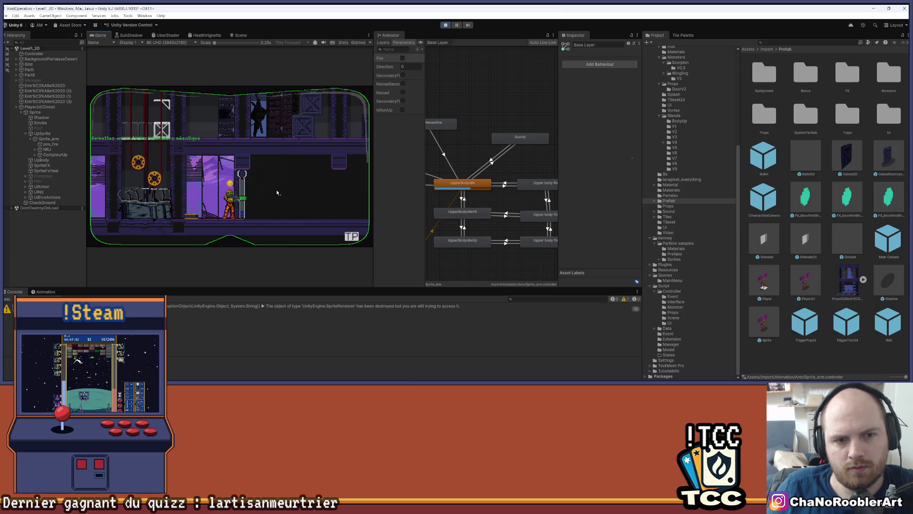
pyautogui.press('Left')
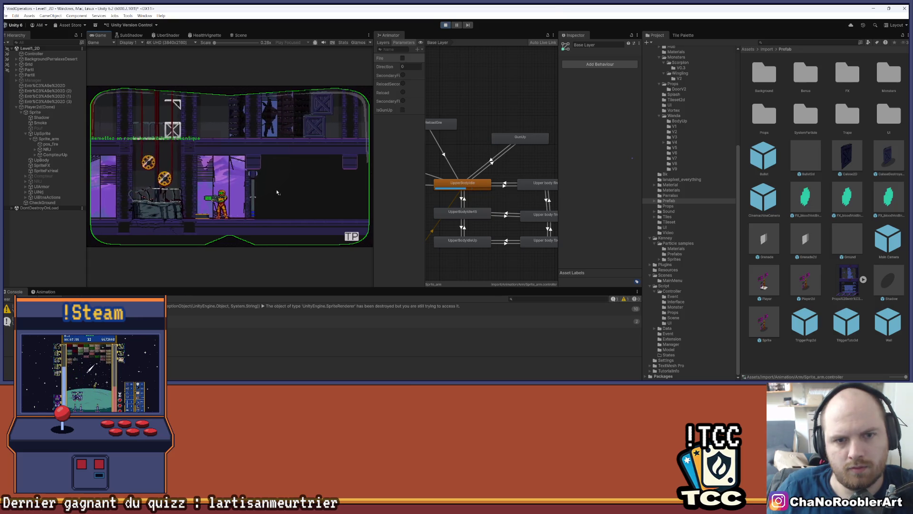
pyautogui.press('Right')
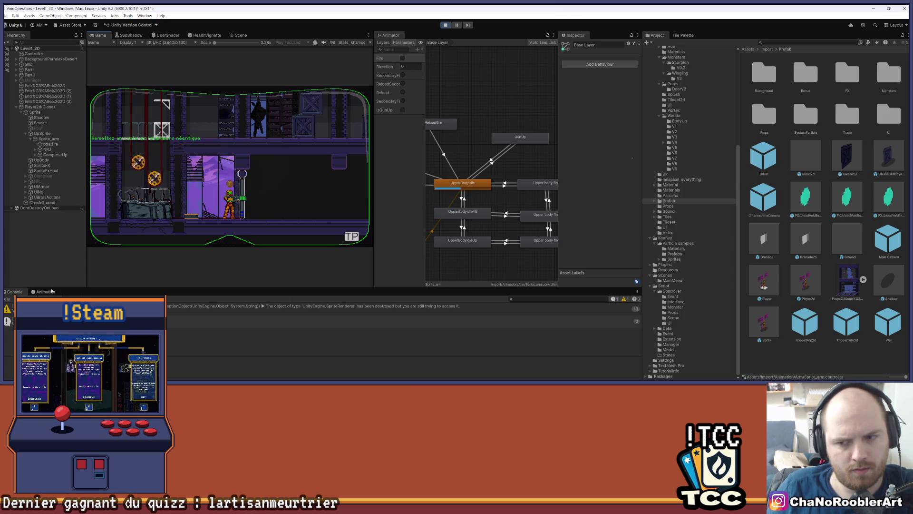
pyautogui.press('a')
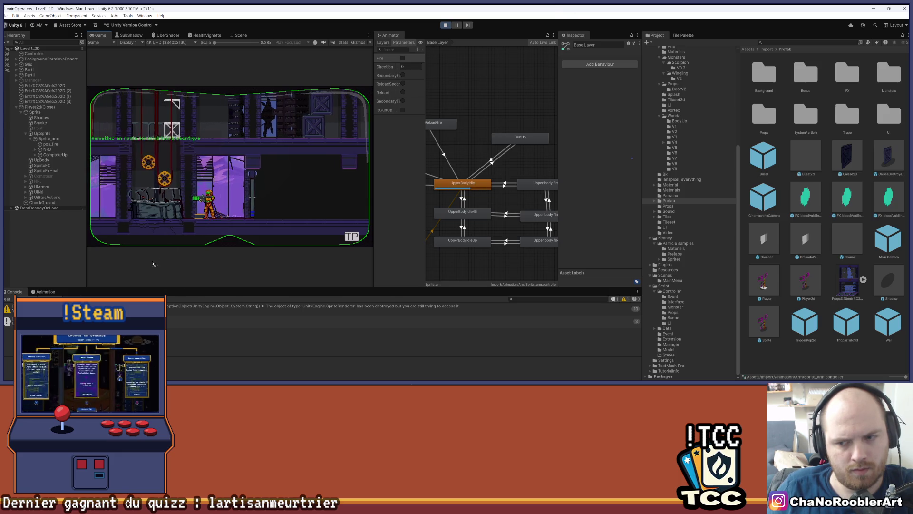
# Clear the Console, walk right with D, frame the animator graph, then switch to Visual Studio
pyautogui.click(6, 299)
pyautogui.click(258, 224)
pyautogui.press('d')
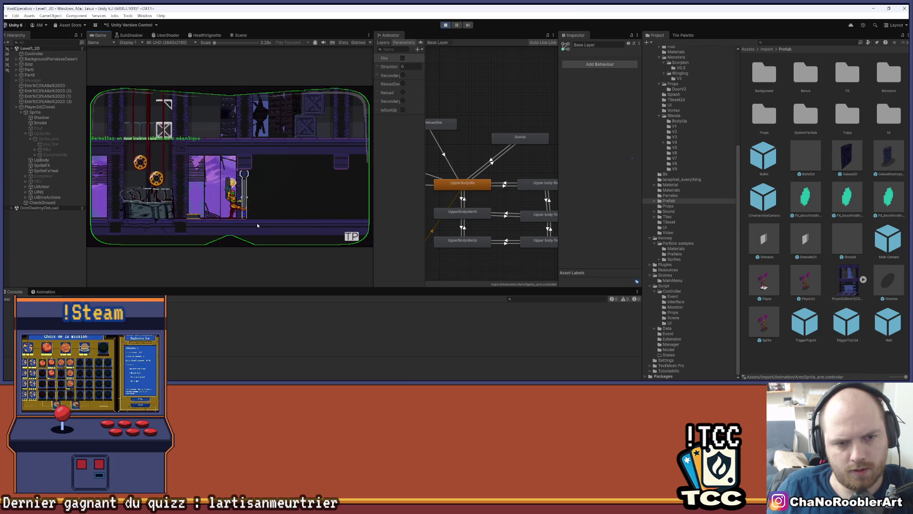
pyautogui.scroll(-5, 426, 129)
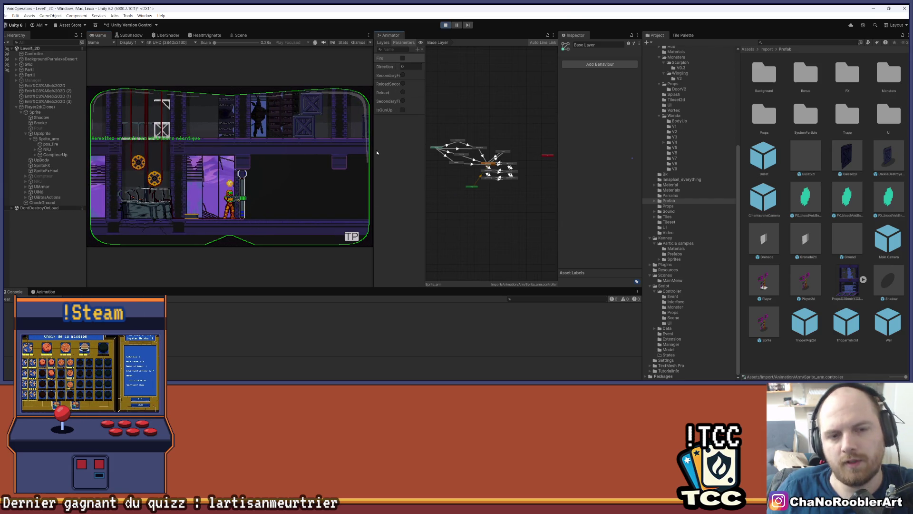
pyautogui.press('f')
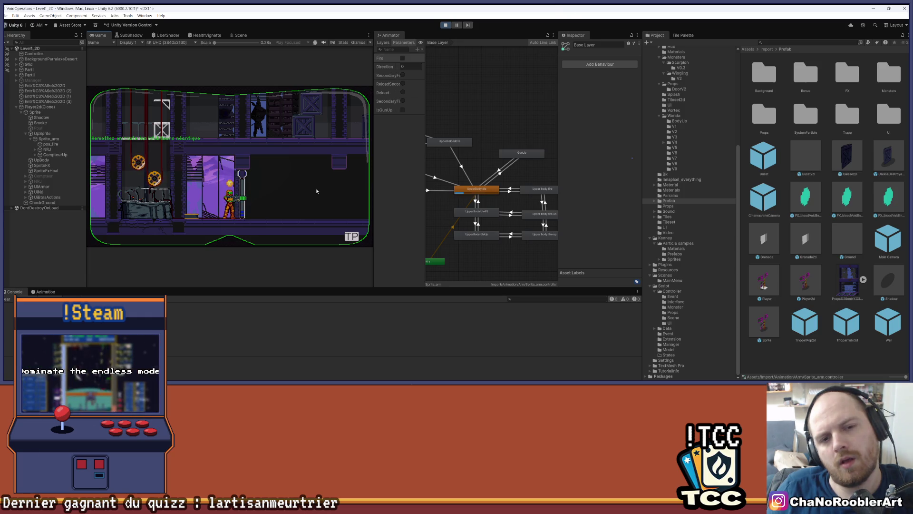
pyautogui.click(493, 379)
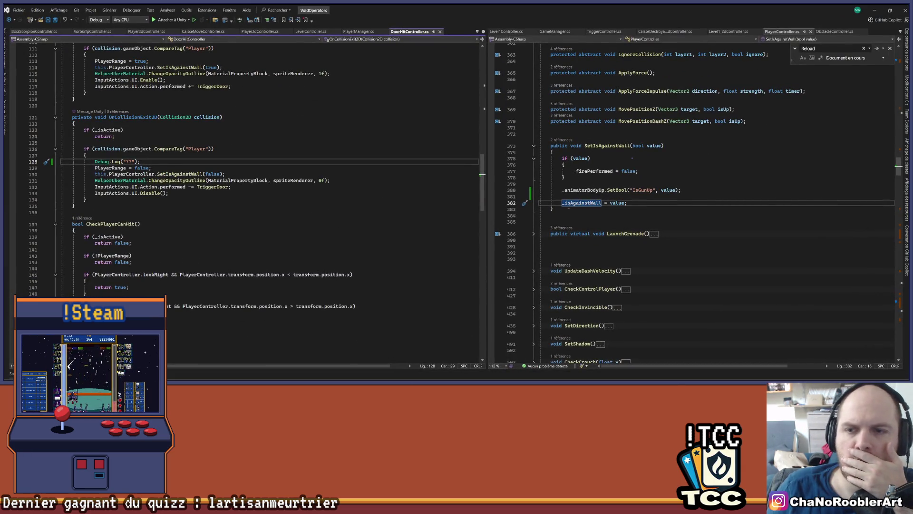
pyautogui.rightClick(571, 204)
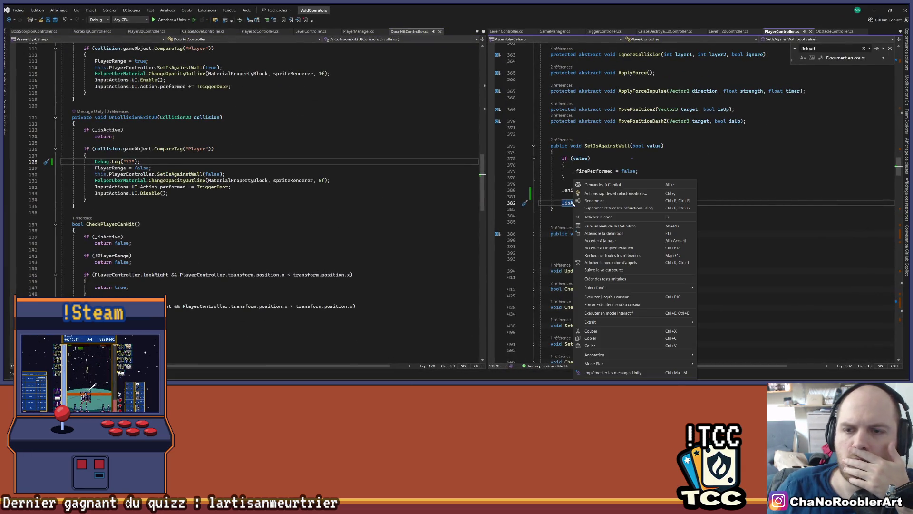
pyautogui.click(606, 255)
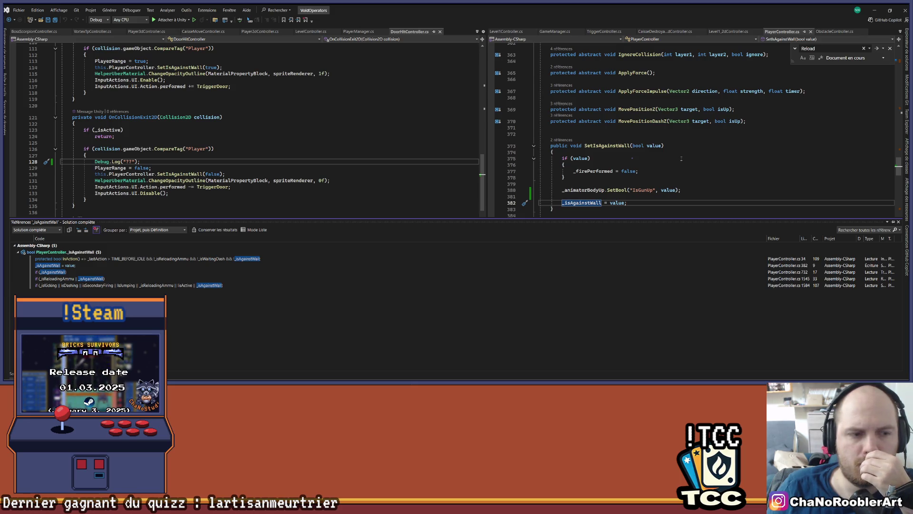
pyautogui.click(680, 159)
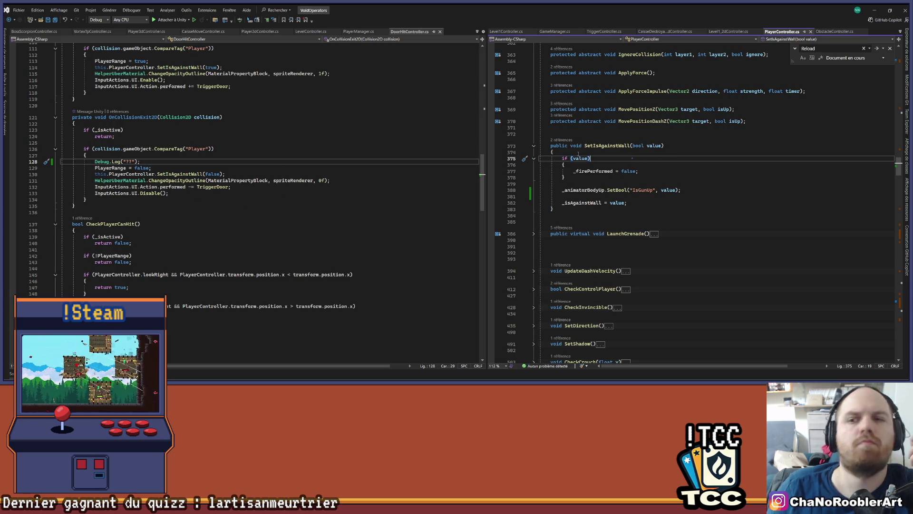
pyautogui.click(497, 378)
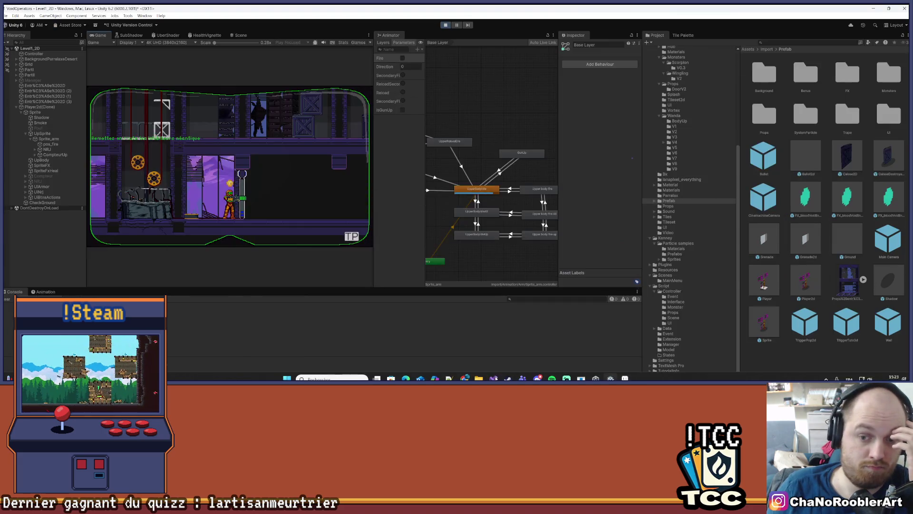
pyautogui.click(495, 378)
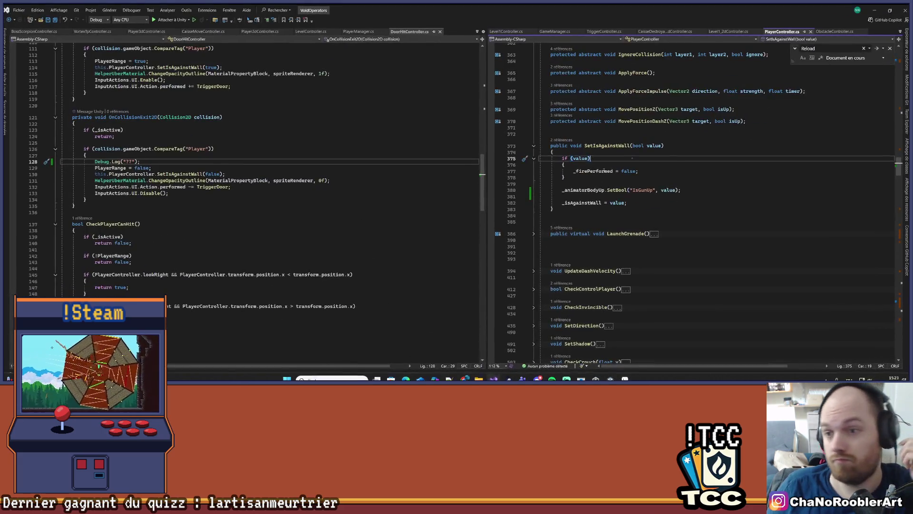
# Add Debug.Log($"??? Set {value}"); as the first line of SetIsAgainstWall, then return to Unity
pyautogui.hotkey('ctrl', 'Return')
pyautogui.write('Debug.Log("')
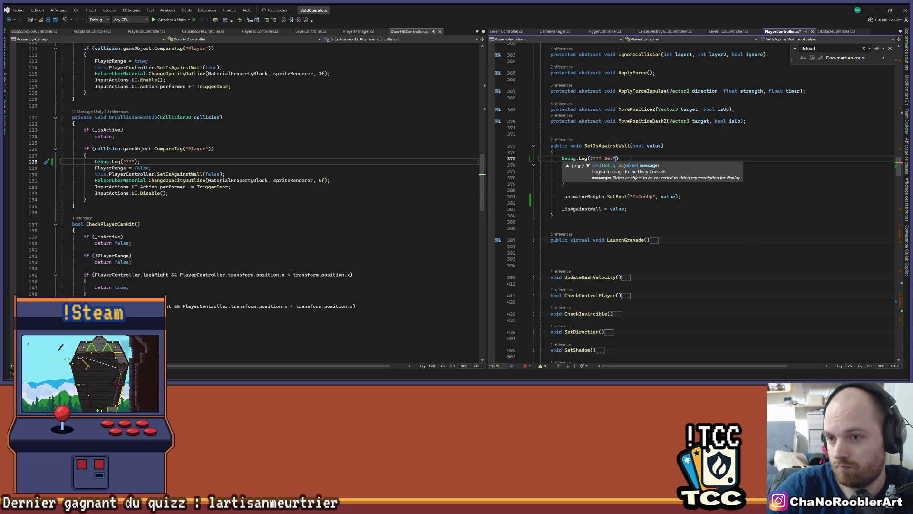
pyautogui.write('{')
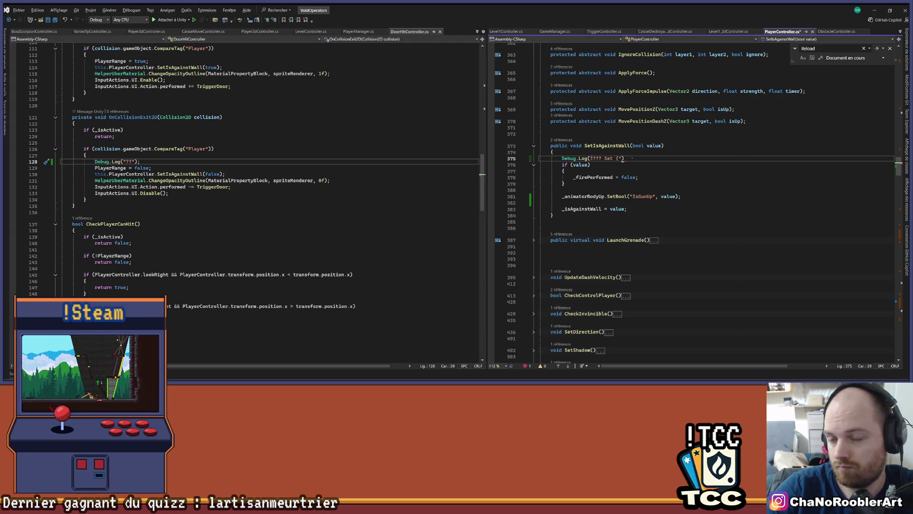
pyautogui.write('value')
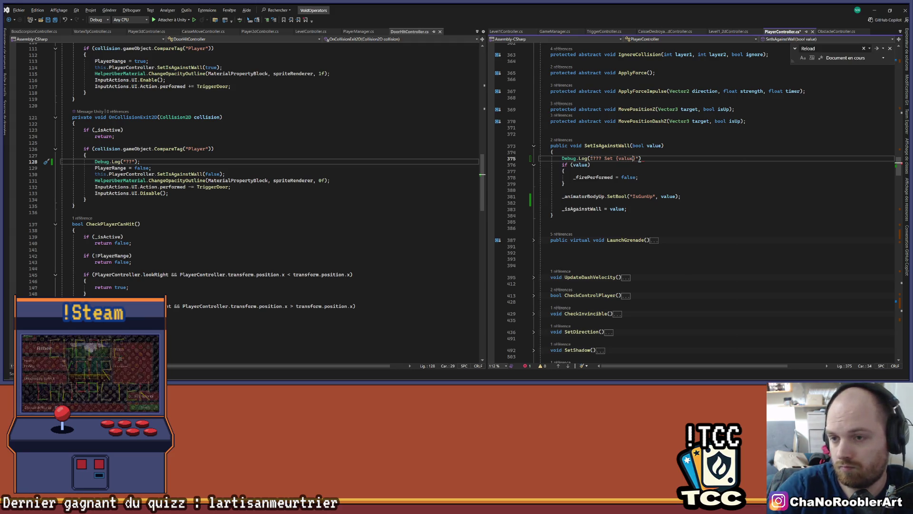
pyautogui.write('$')
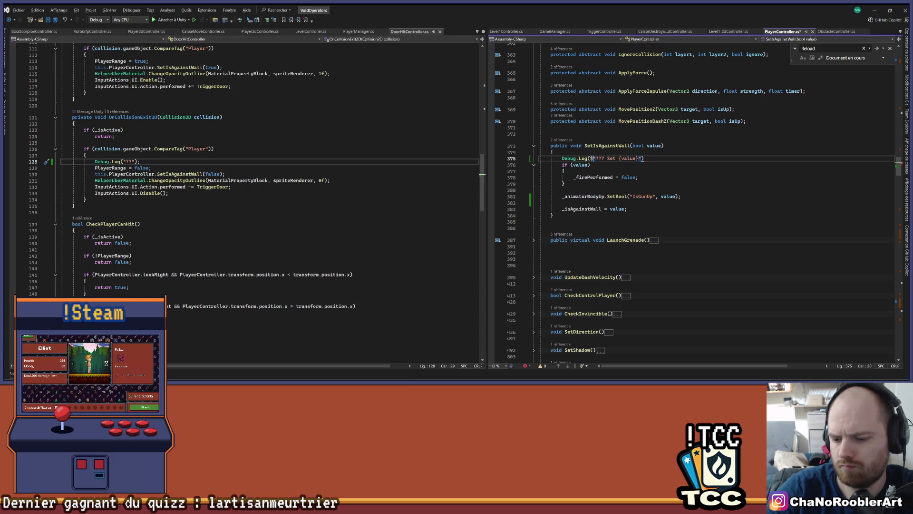
pyautogui.click(679, 158)
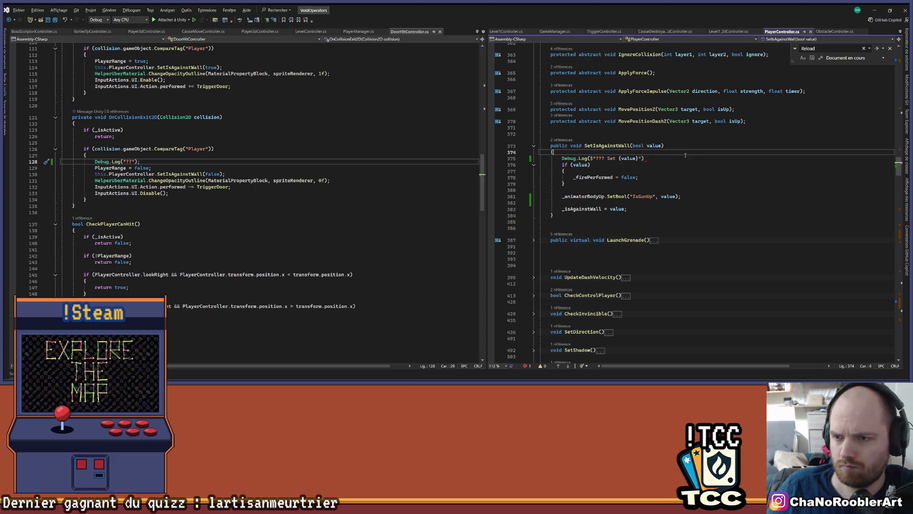
pyautogui.write(';')
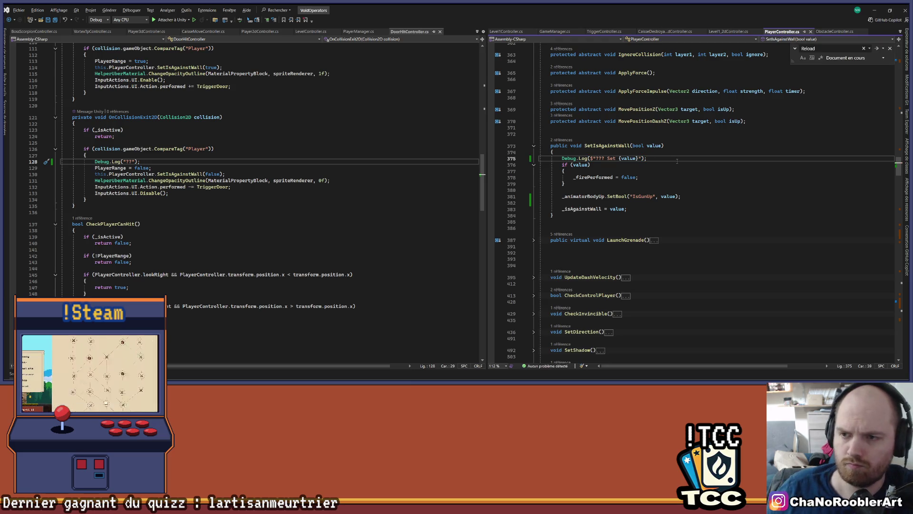
pyautogui.click(876, 11)
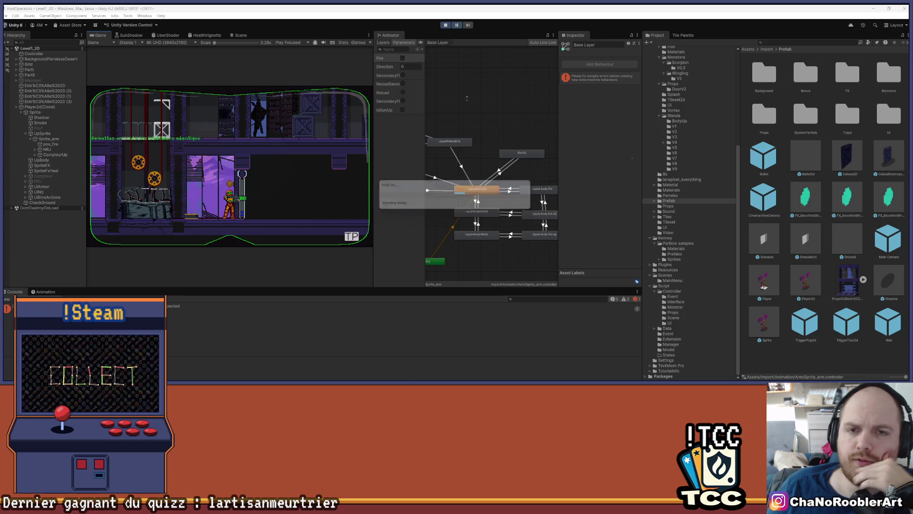
# Exit Play mode and dismiss the 'Save changes made in Play Mode' prompt
pyautogui.click(445, 25)
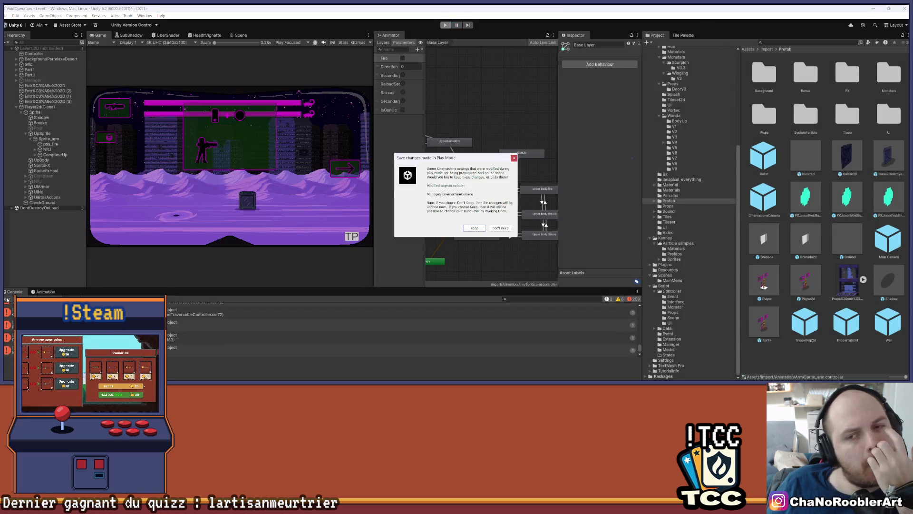
pyautogui.click(514, 158)
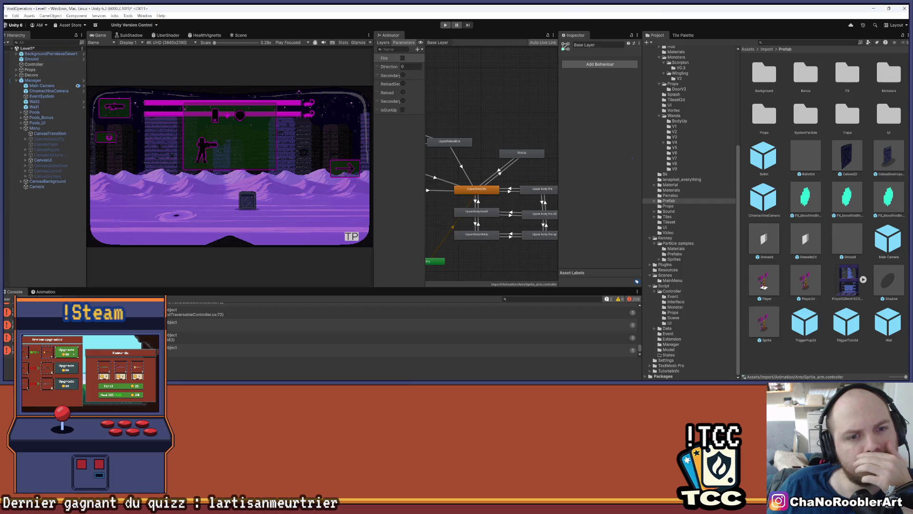
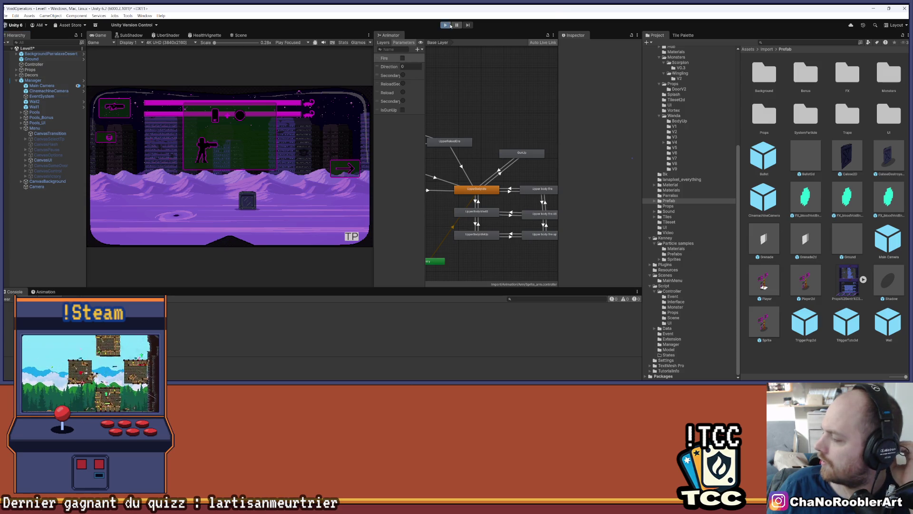
# Play-test the 2D - 2 mission: walk into a wall to raise the gun, fire to lower it
pyautogui.click(449, 25)
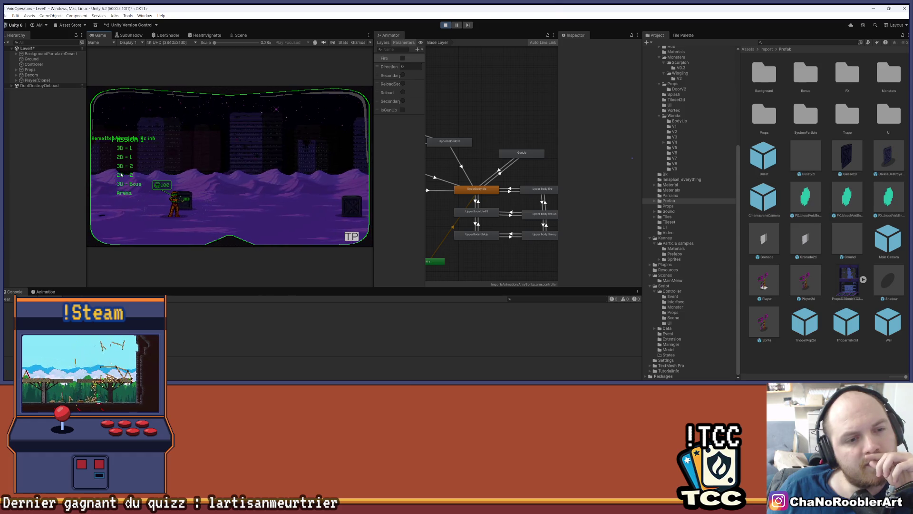
pyautogui.click(120, 174)
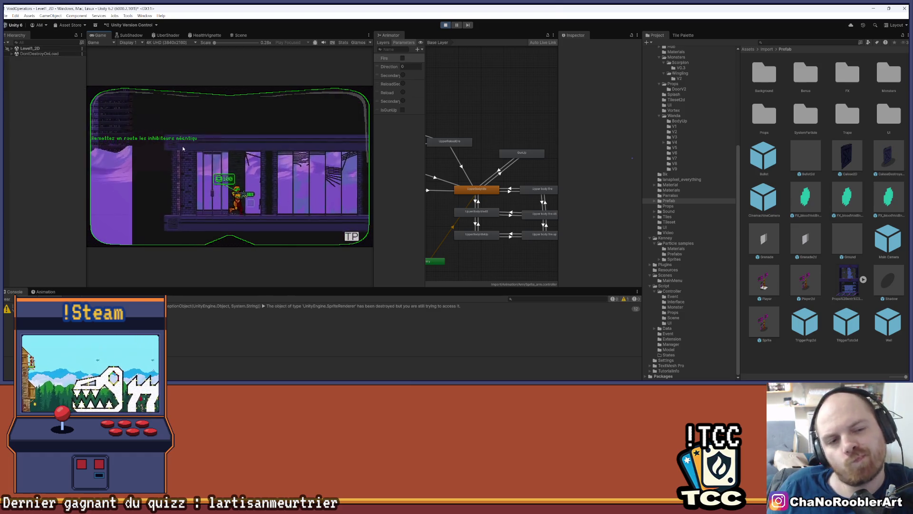
pyautogui.press('d')
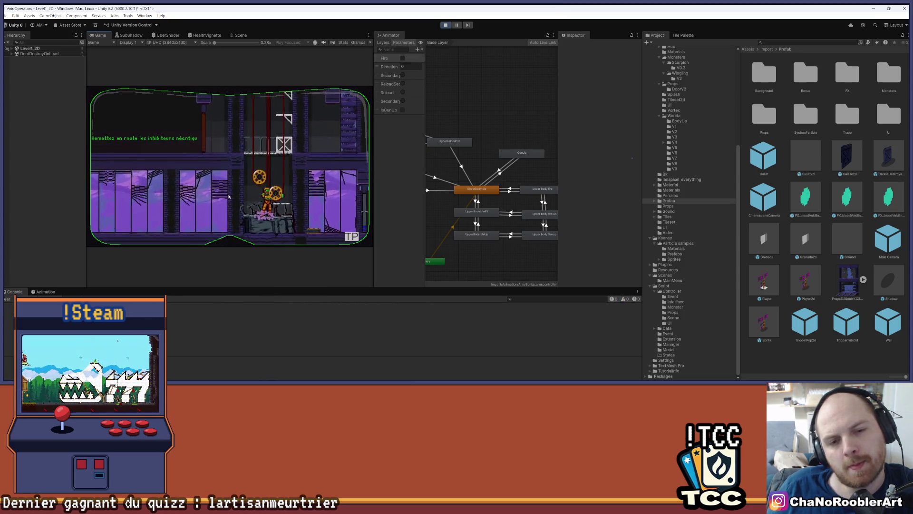
pyautogui.press('a')
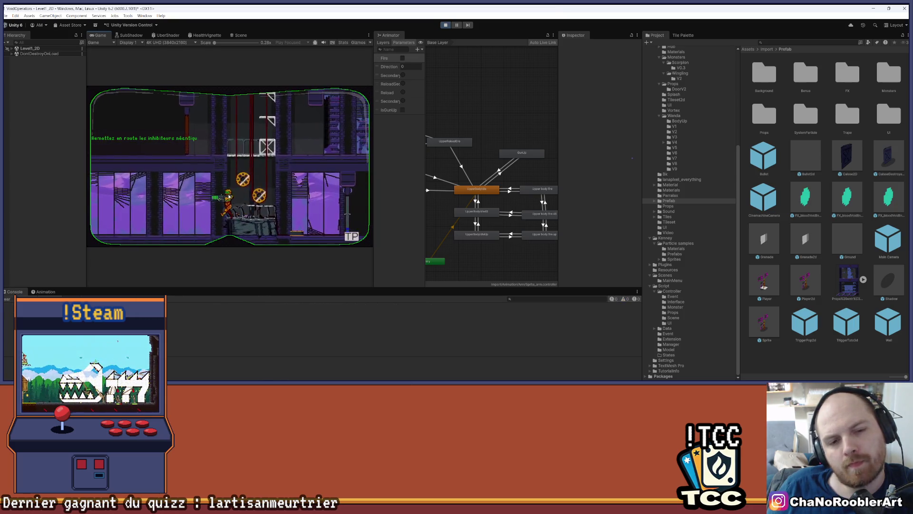
pyautogui.press('d')
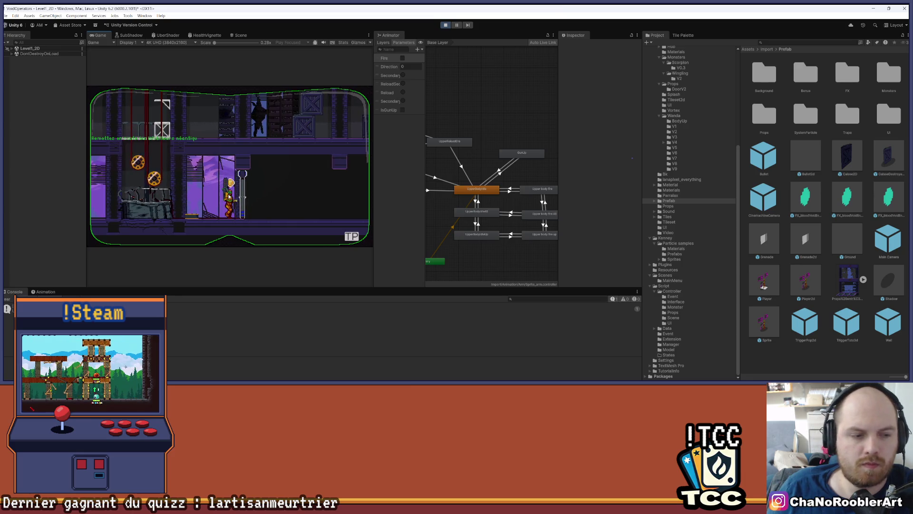
pyautogui.click(229, 196)
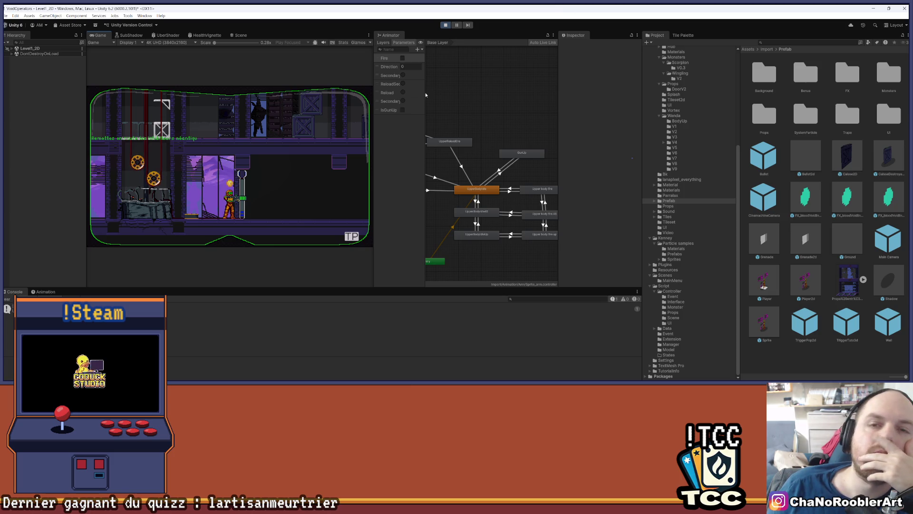
pyautogui.click(445, 25)
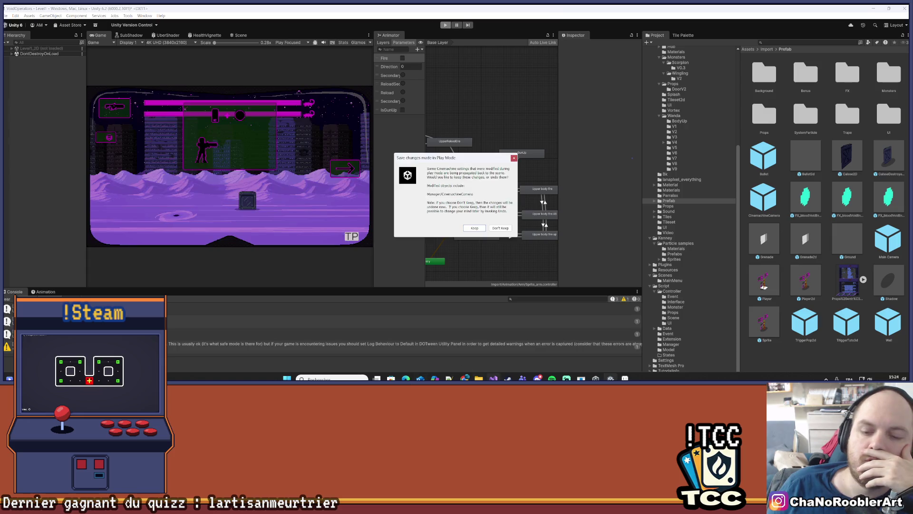
# Cut the _animatorBodyUp.SetBool("IsGunUp", value) line out of SetIsAgainstWall in PlayerController.cs
pyautogui.hotkey('alt', 'Tab')
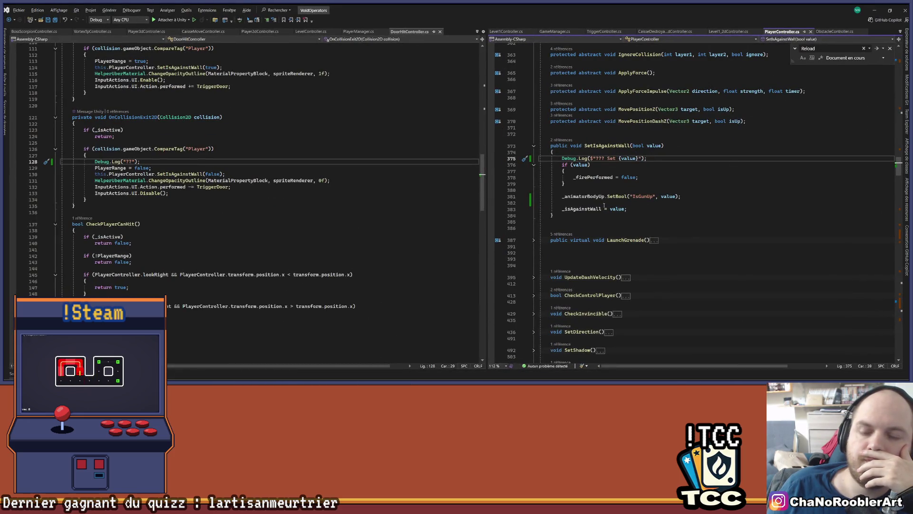
pyautogui.doubleClick(575, 209)
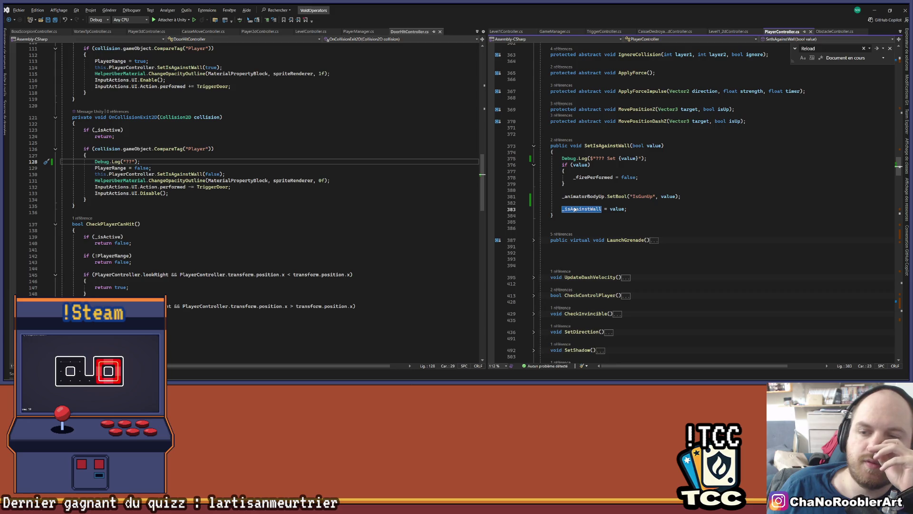
pyautogui.scroll(1, 568, 218)
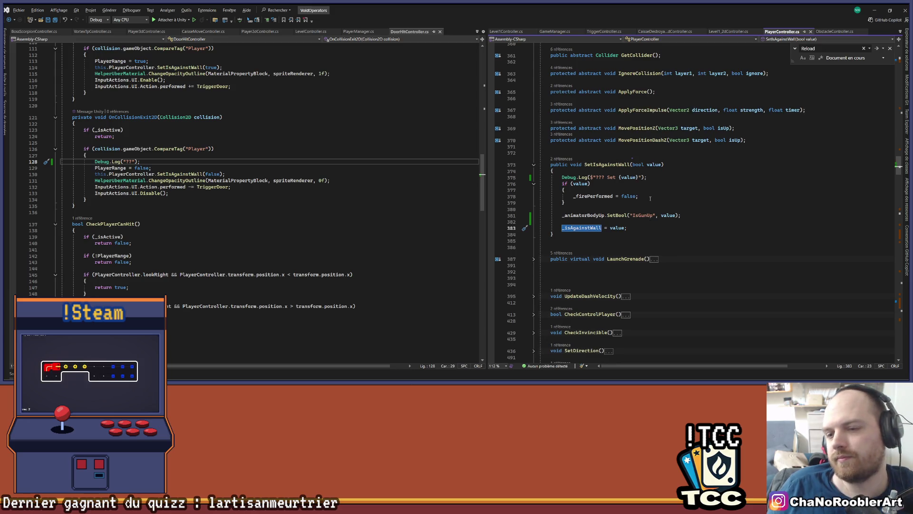
pyautogui.moveTo(558, 215); pyautogui.dragTo(699, 217)
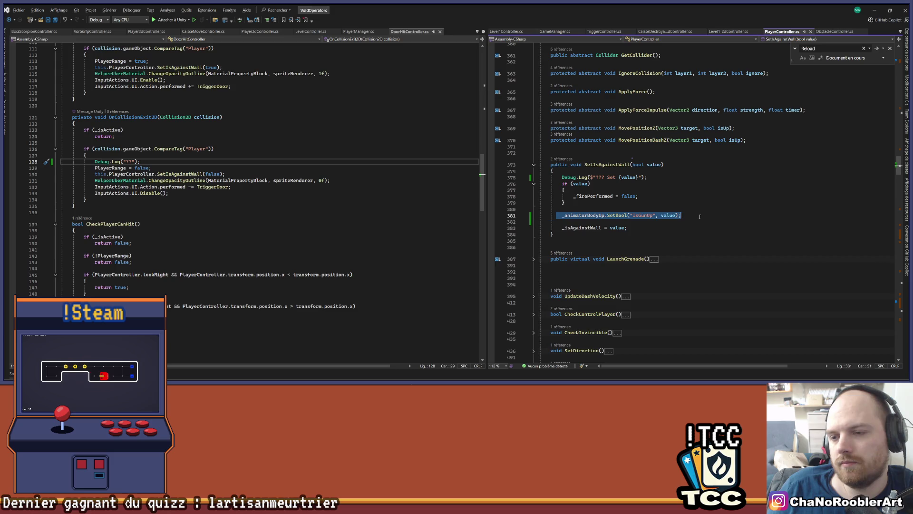
pyautogui.hotkey('ctrl', 'x')
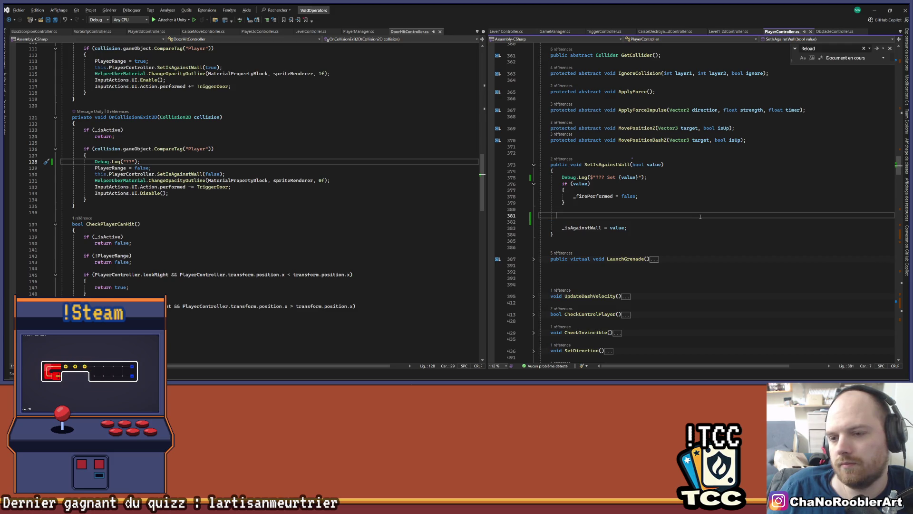
# Find where UpdateAnimator is called in PlayerController.cs
pyautogui.scroll(15, 685, 233)
pyautogui.scroll(2, 676, 243)
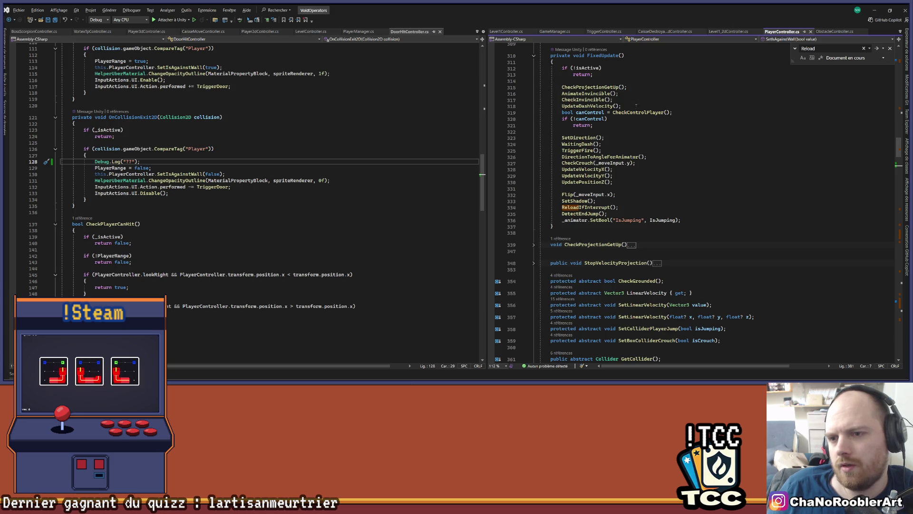
pyautogui.scroll(2, 658, 142)
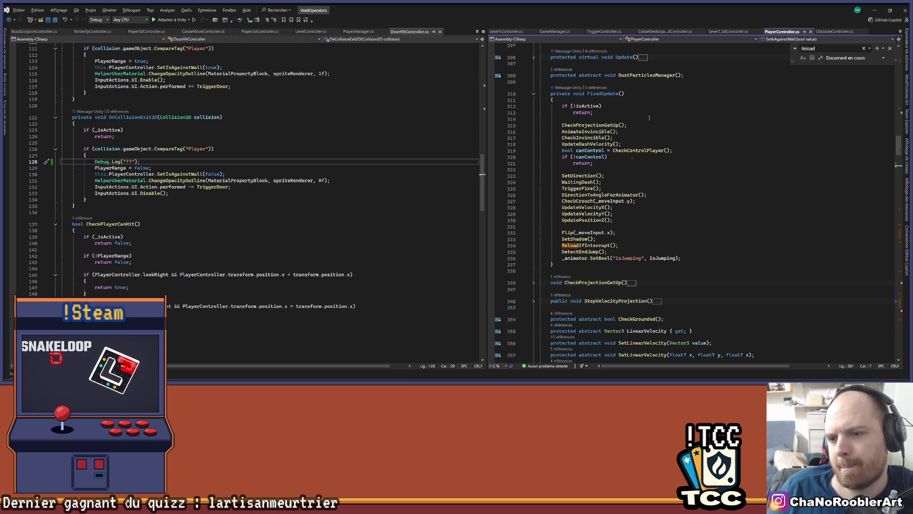
pyautogui.scroll(4, 647, 135)
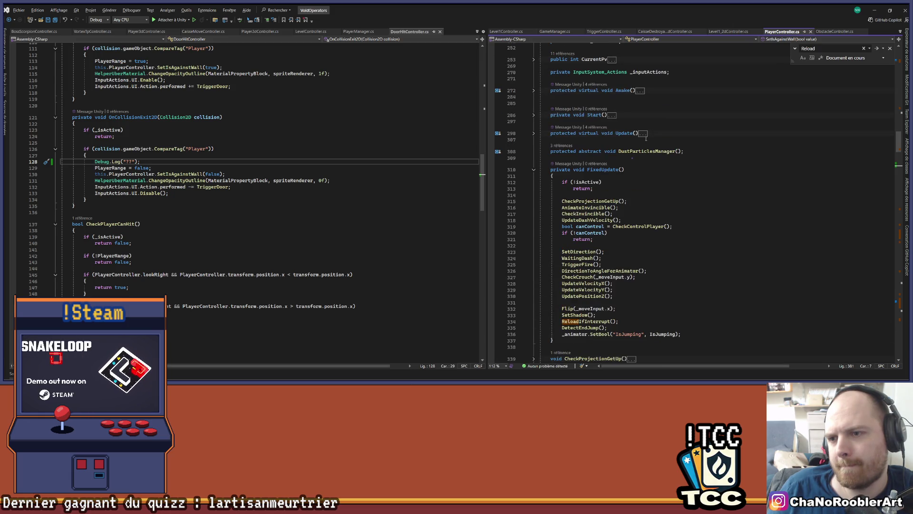
pyautogui.scroll(-4, 665, 142)
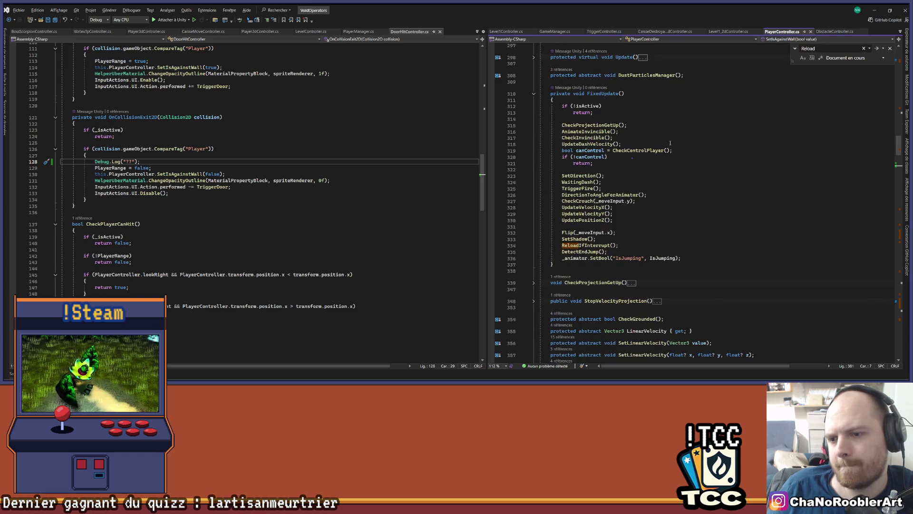
pyautogui.scroll(-10, 670, 142)
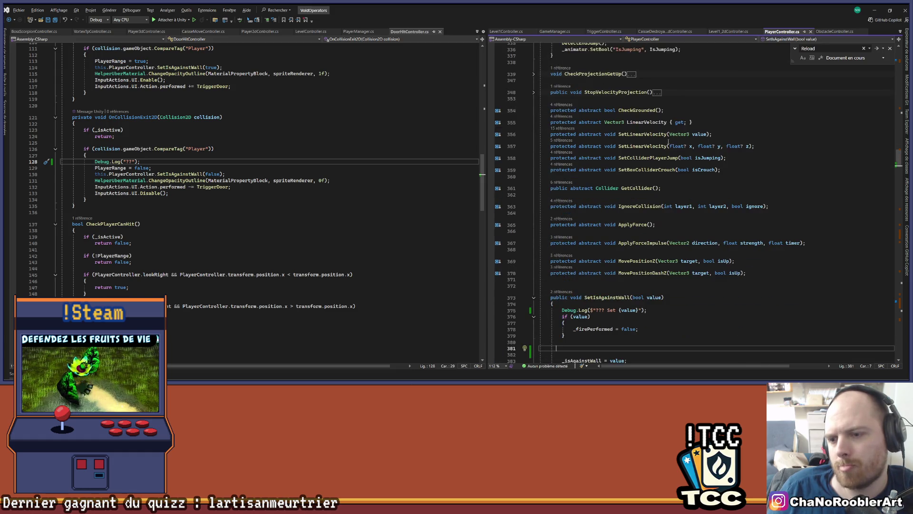
pyautogui.scroll(-7, 668, 142)
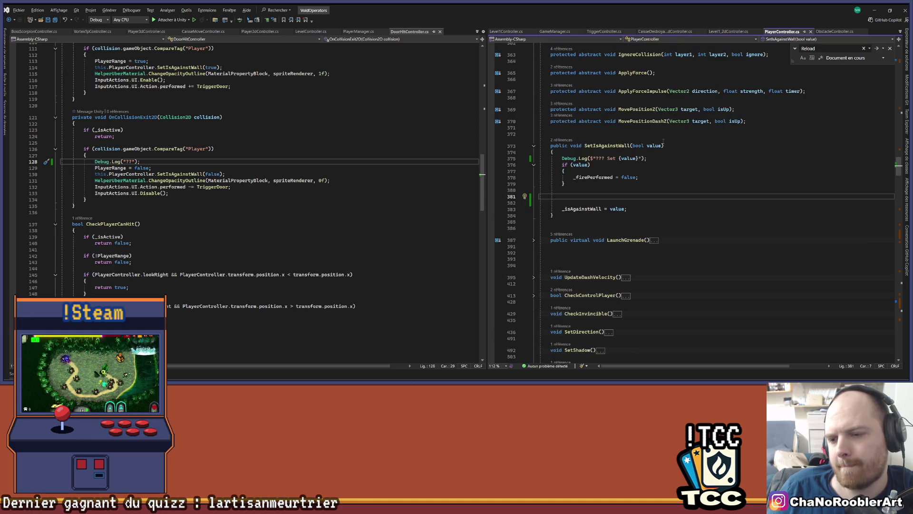
pyautogui.scroll(-10, 664, 142)
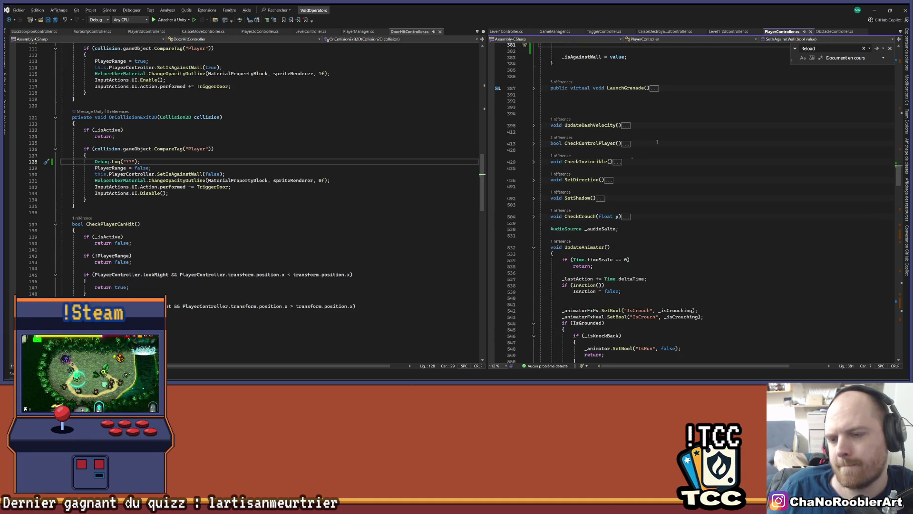
pyautogui.click(561, 166)
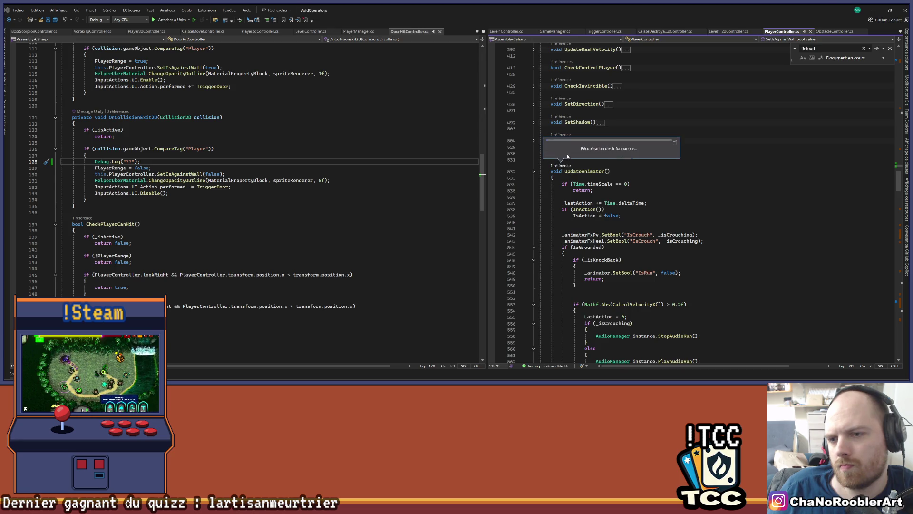
# Paste the IsGunUp SetBool line into UpdateAnimator, passing _isAgainstWall instead of value
pyautogui.doubleClick(576, 149)
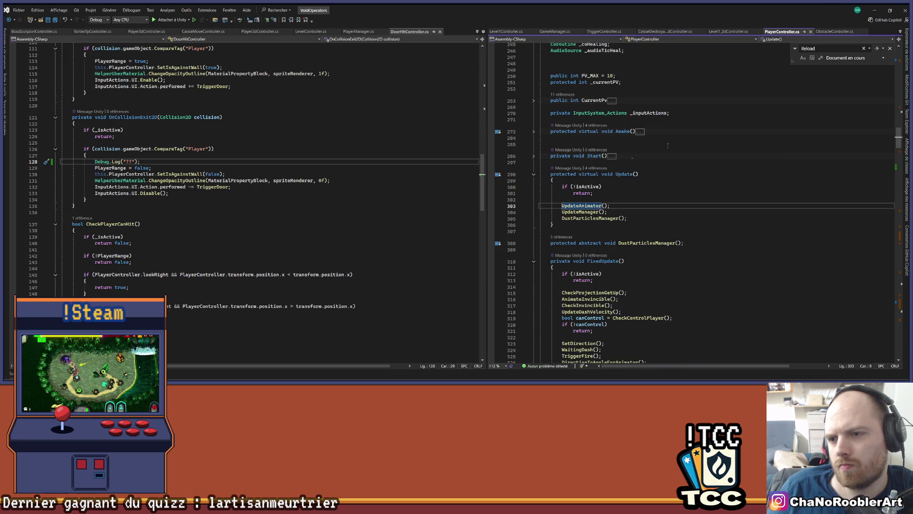
pyautogui.hotkey('ctrl', '-')
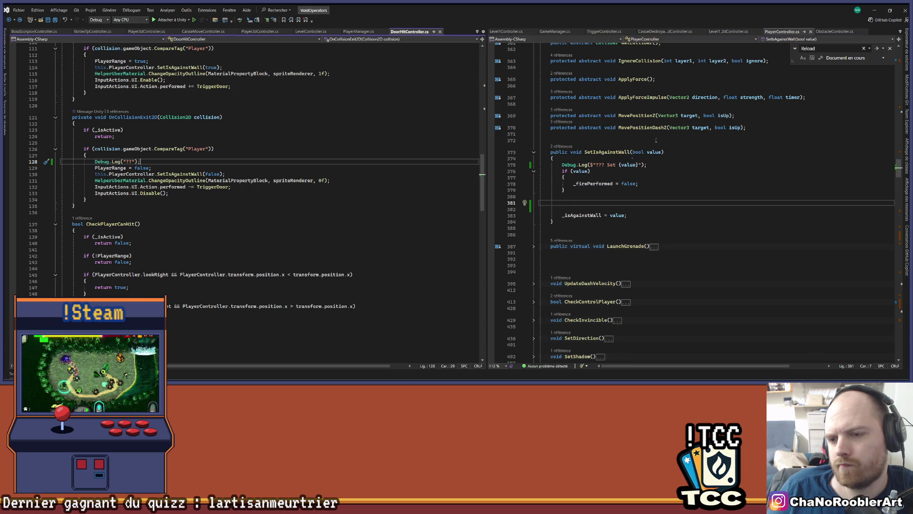
pyautogui.scroll(-8, 647, 147)
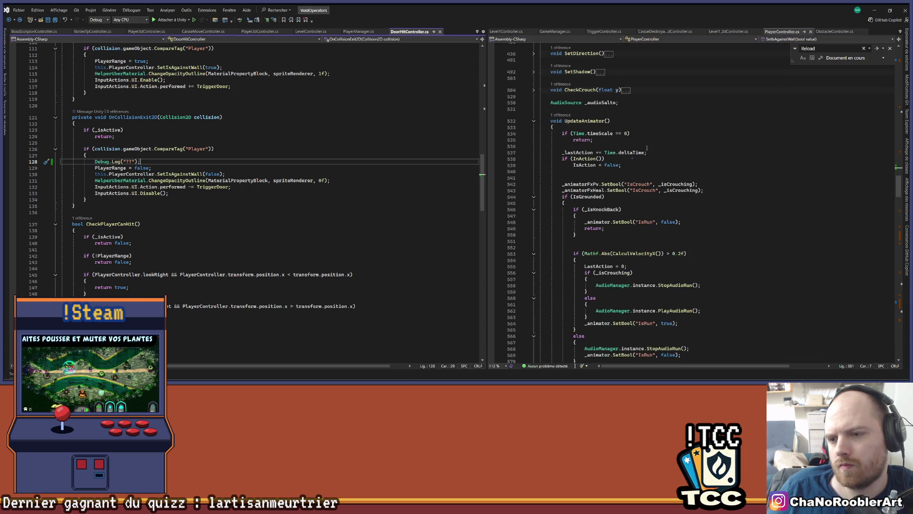
pyautogui.click(715, 190)
pyautogui.press('Return')
pyautogui.hotkey('ctrl', 'v')
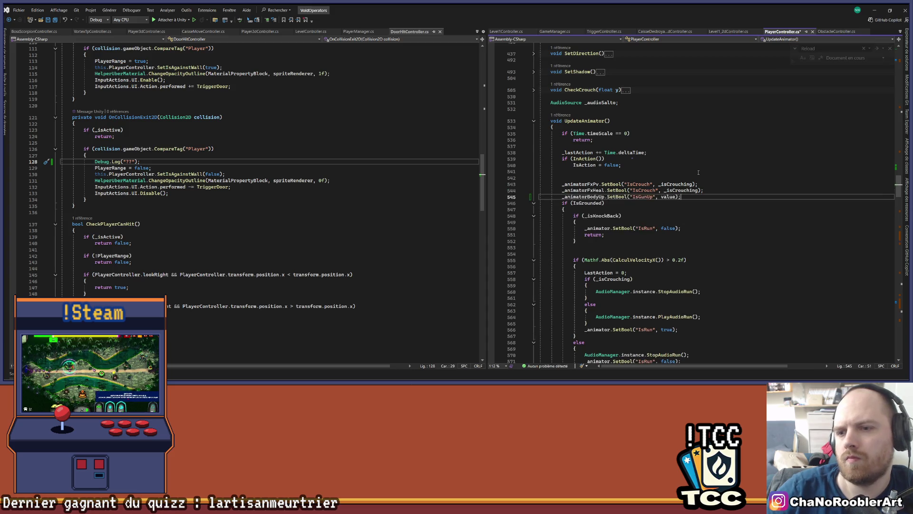
pyautogui.doubleClick(668, 197)
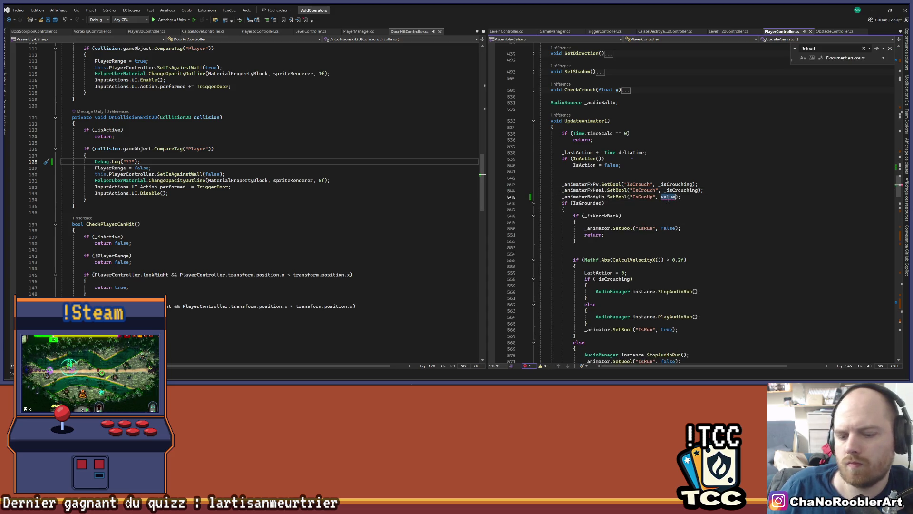
pyautogui.write('_is')
pyautogui.press('Tab')
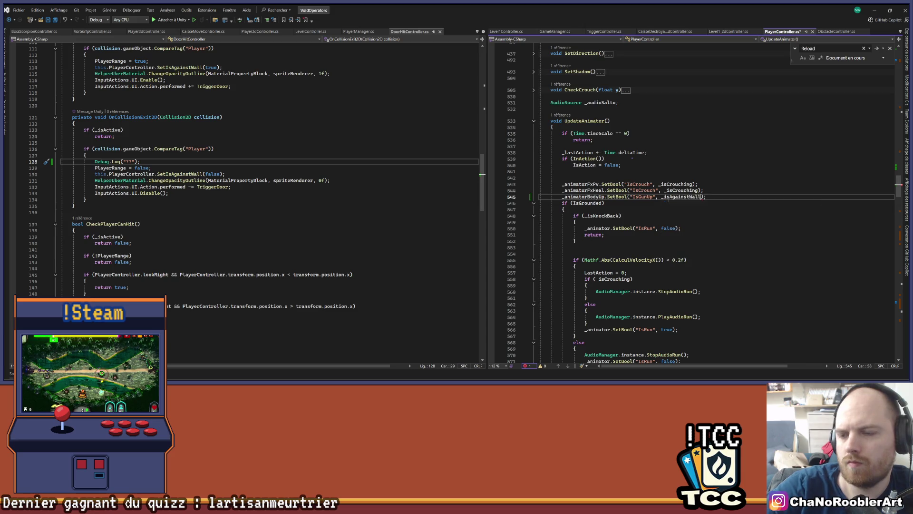
# Delete the blank lines left in SetIsAgainstWall and return to Unity
pyautogui.click(751, 189)
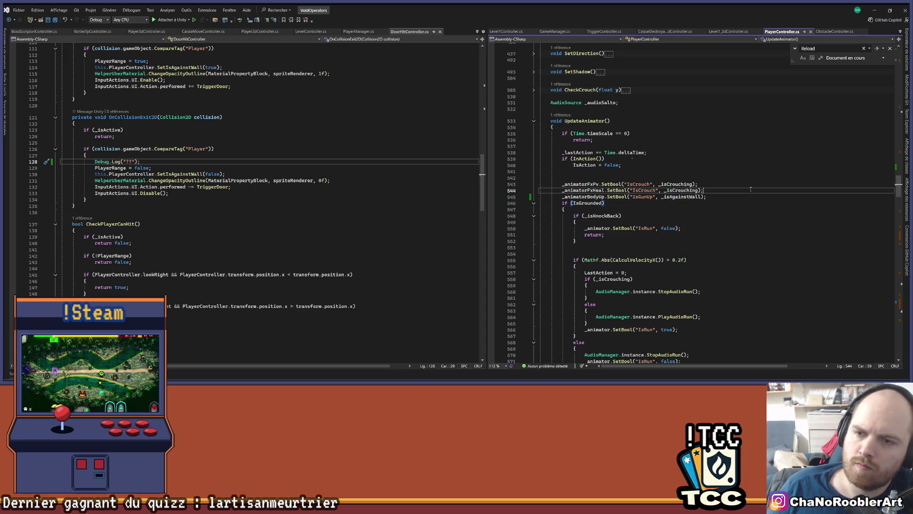
pyautogui.scroll(14, 732, 192)
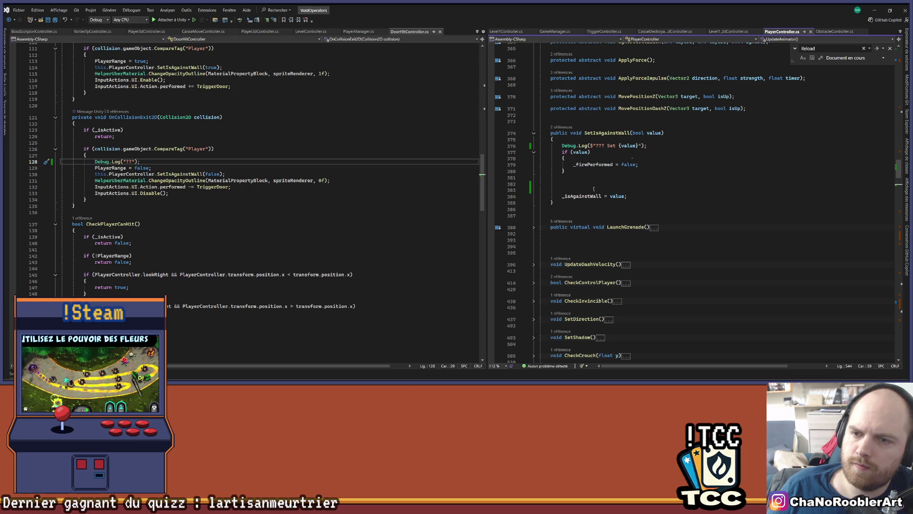
pyautogui.press('BackSpace')
pyautogui.press('BackSpace')
pyautogui.press('BackSpace')
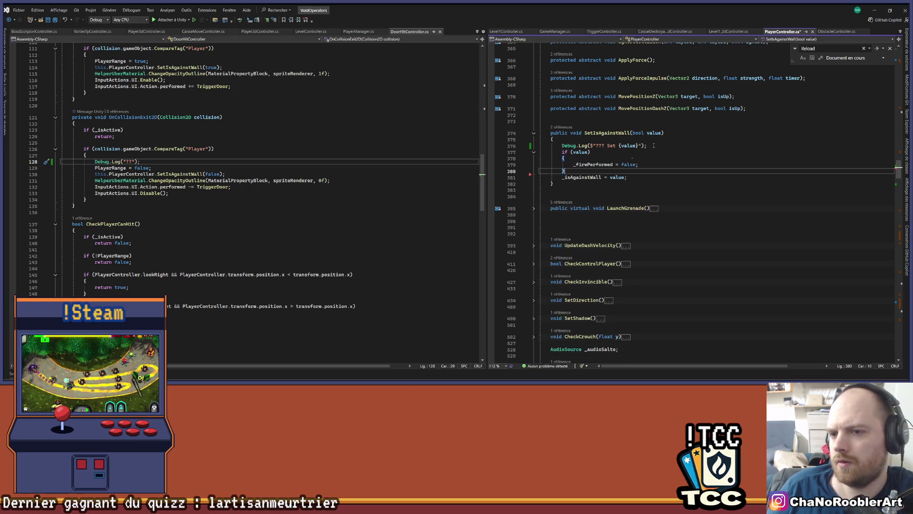
pyautogui.click(655, 148)
pyautogui.click(874, 10)
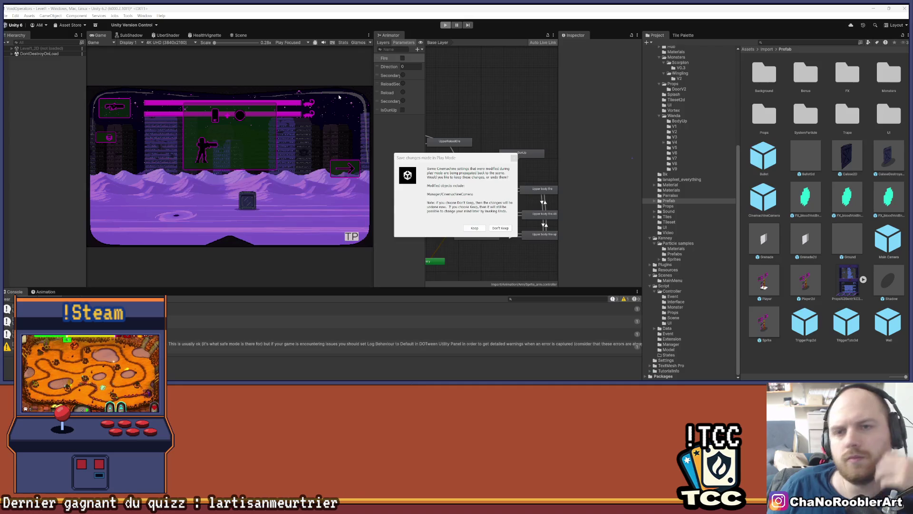
# Dismiss the keep-changes prompt, enter Play mode and teleport to the 2D - 2 level
pyautogui.click(513, 158)
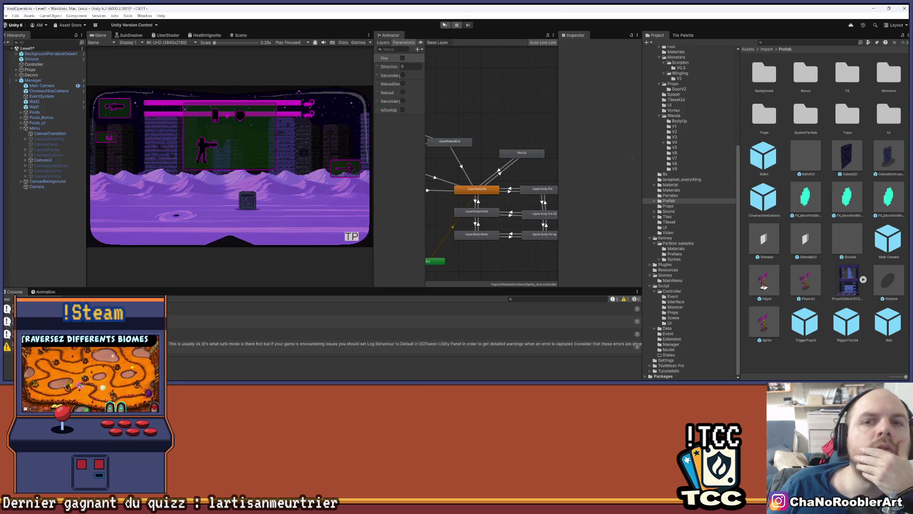
pyautogui.click(444, 24)
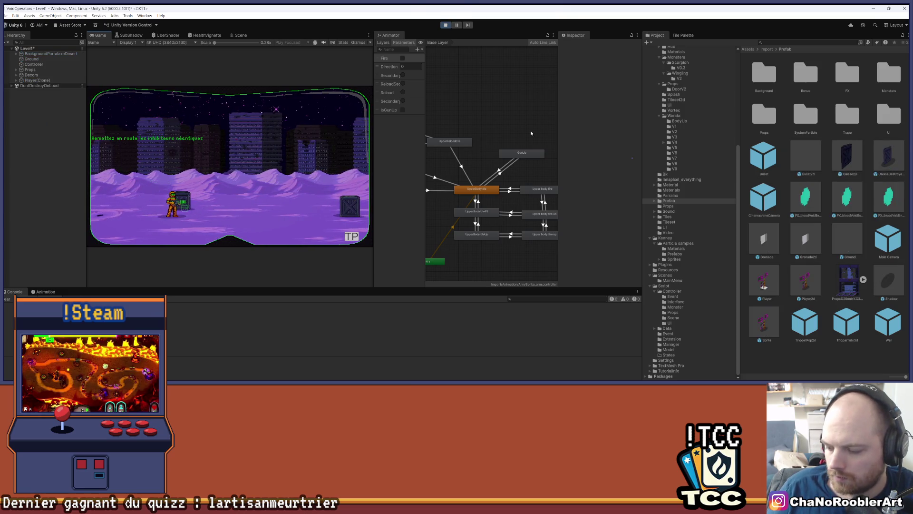
pyautogui.click(352, 236)
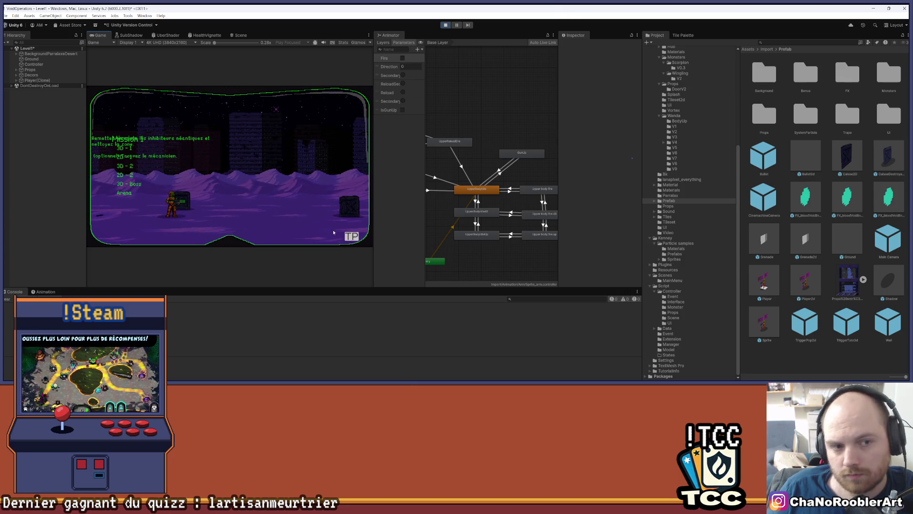
pyautogui.click(124, 176)
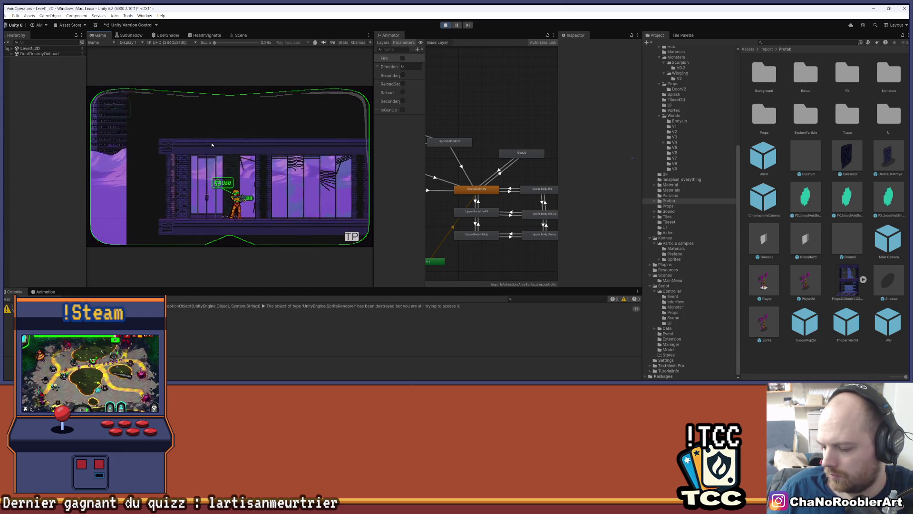
# Run the player right and left through the level, past the purple room and crates
pyautogui.press('d')
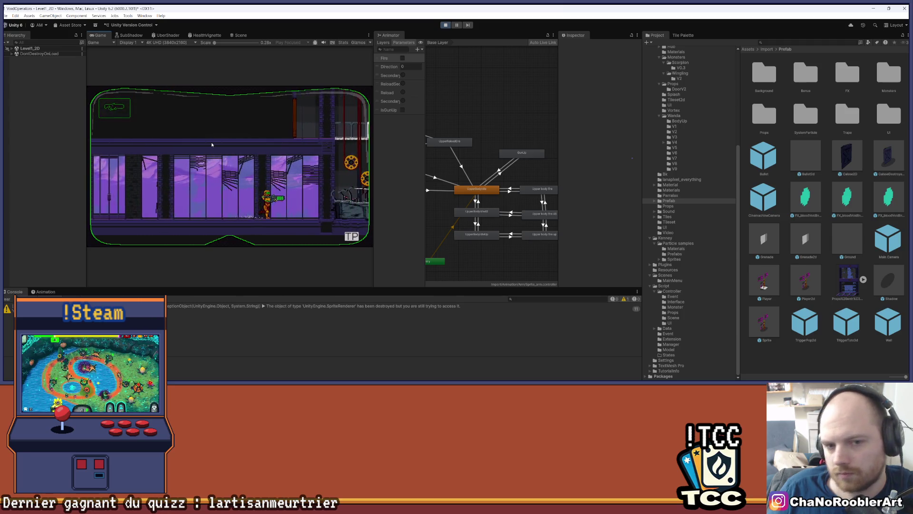
pyautogui.press('d')
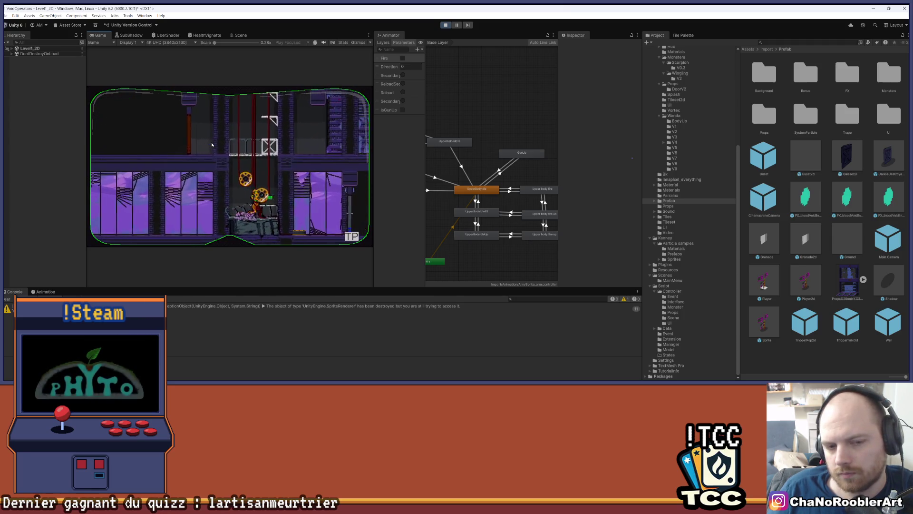
pyautogui.press('d')
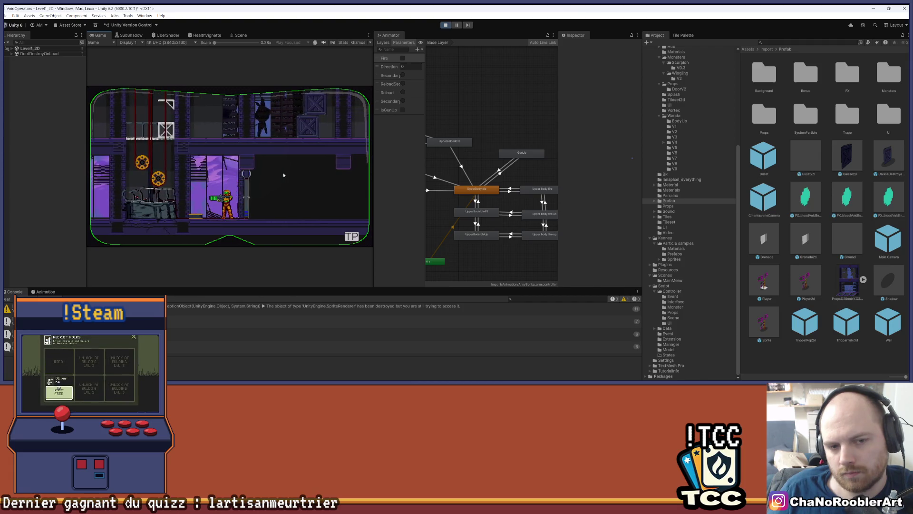
pyautogui.press('a')
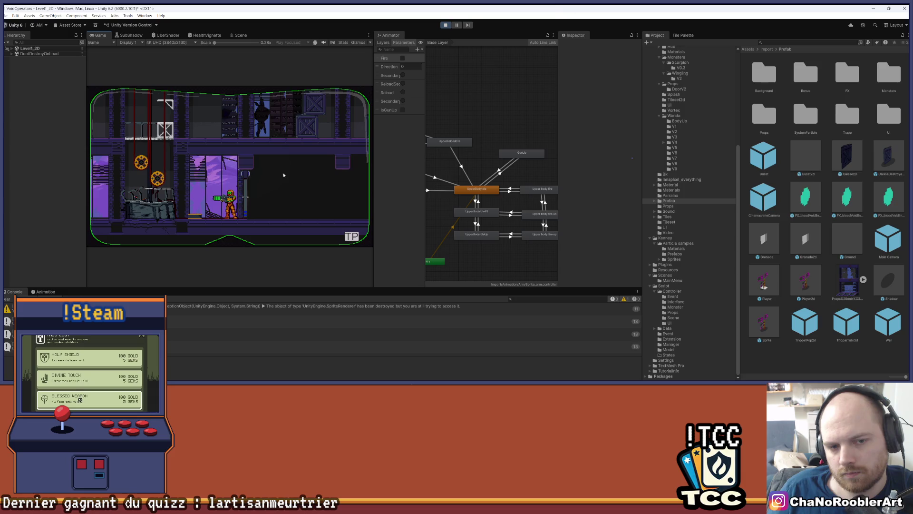
pyautogui.press('a')
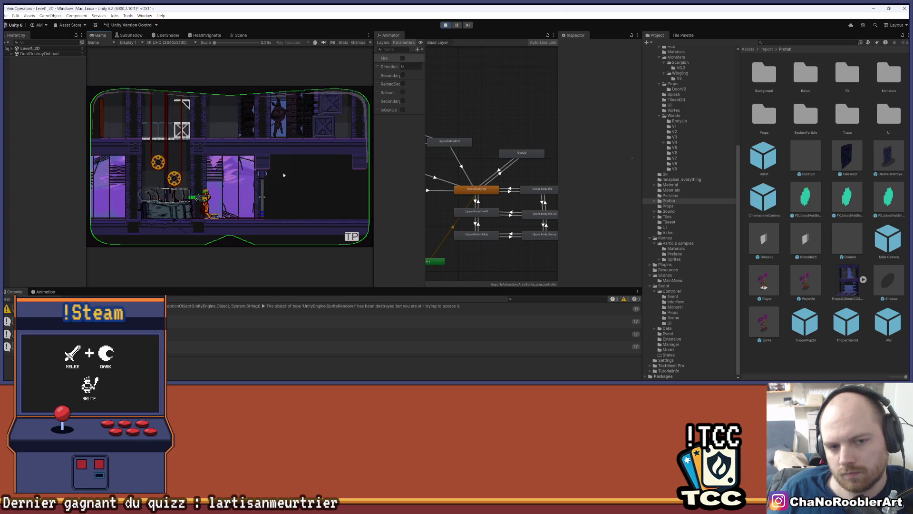
pyautogui.press('d')
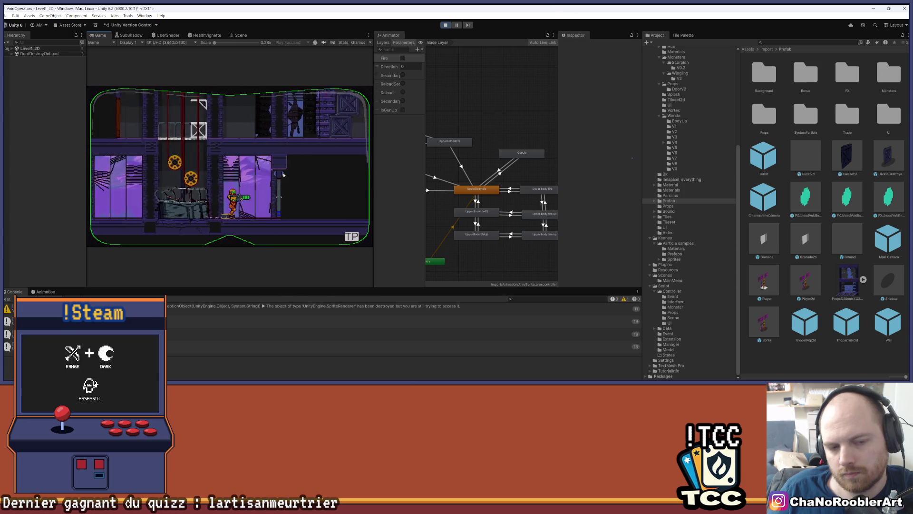
pyautogui.press('a')
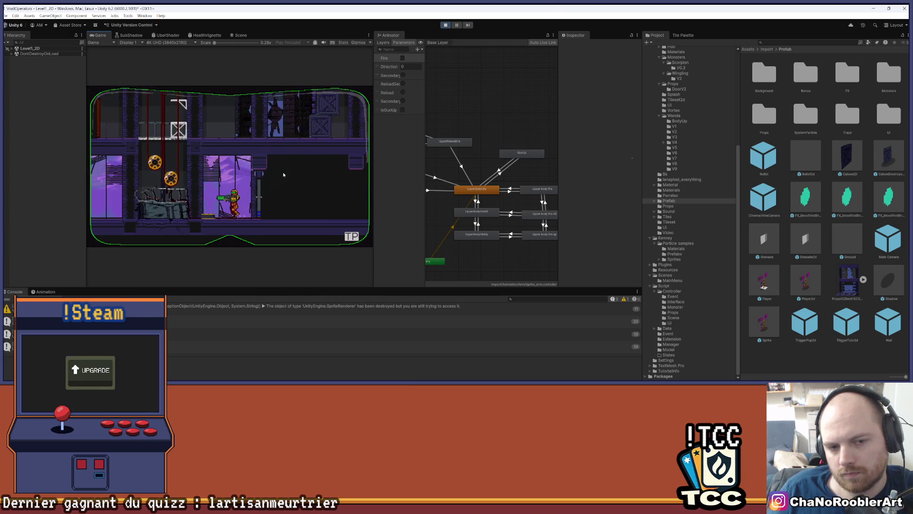
pyautogui.press('d')
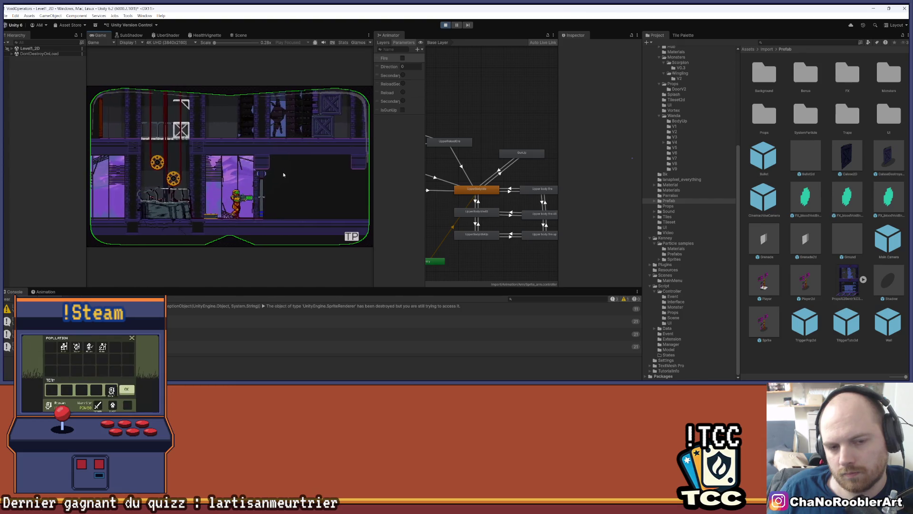
pyautogui.scroll(-3, 523, 176)
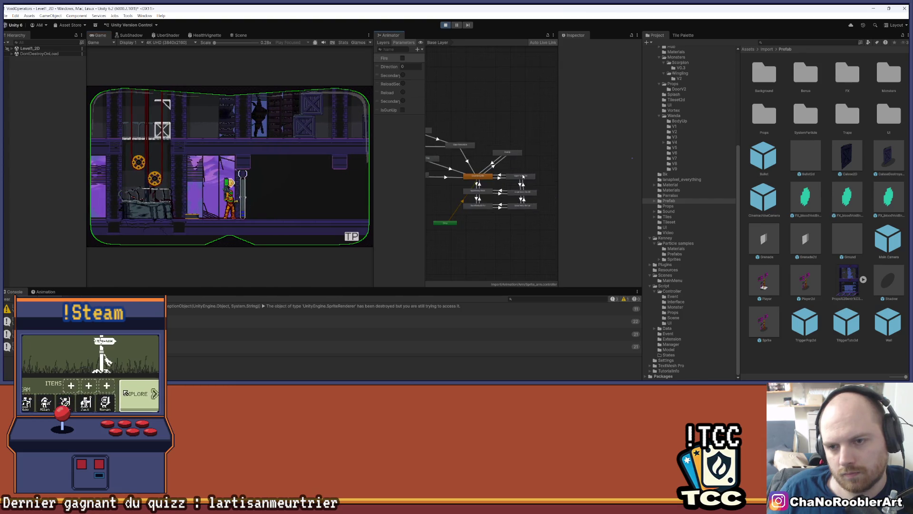
pyautogui.scroll(2, 523, 177)
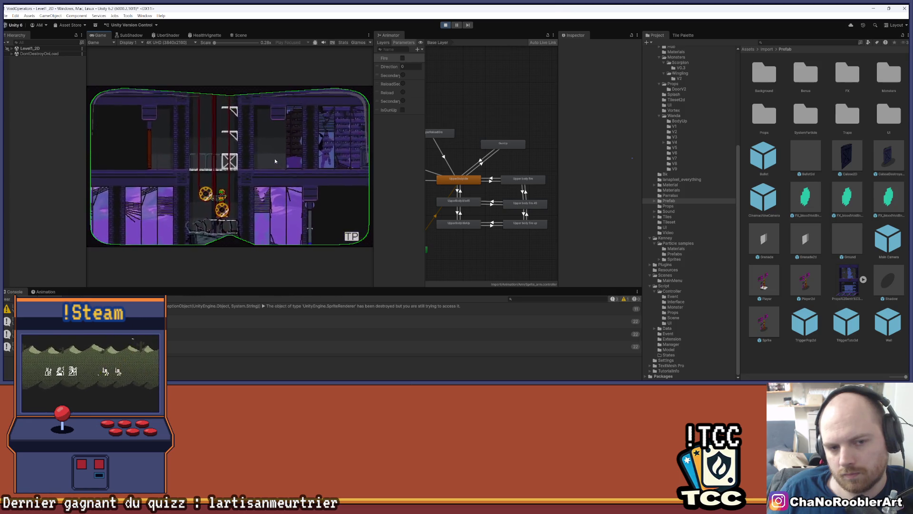
pyautogui.press('d')
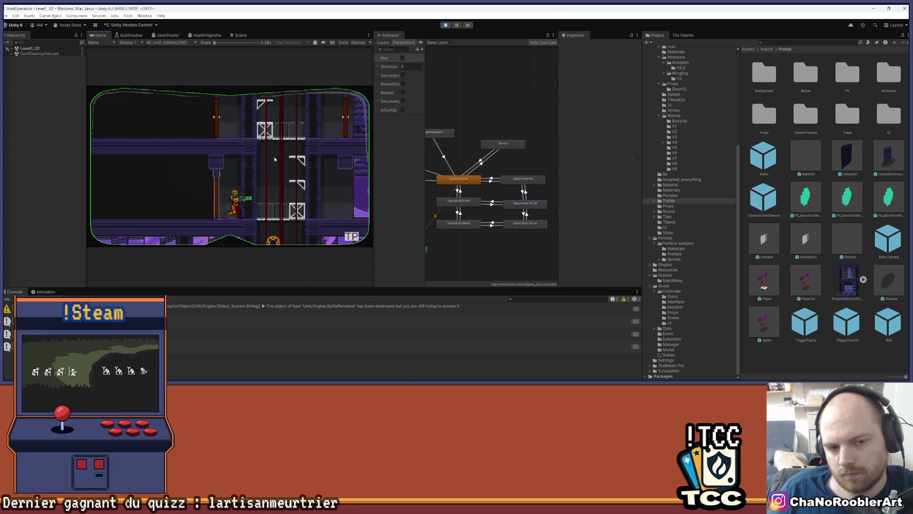
pyautogui.press('d')
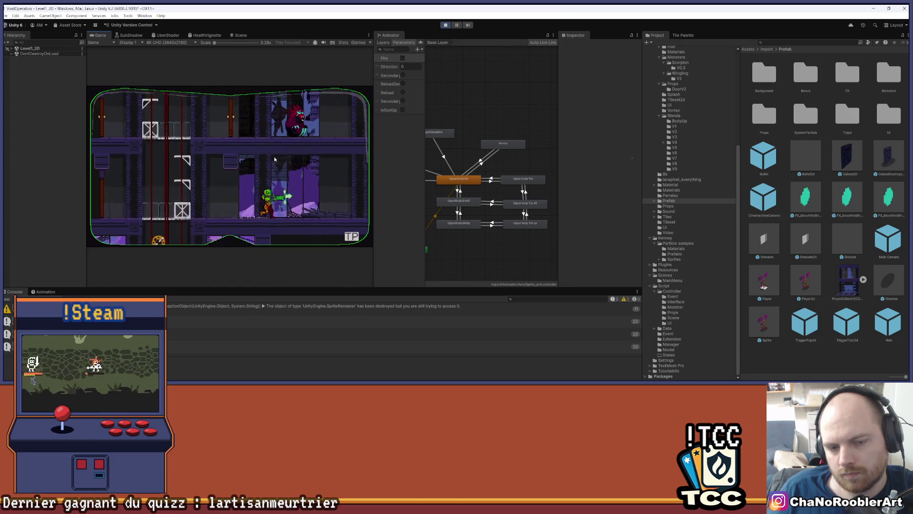
pyautogui.press('d')
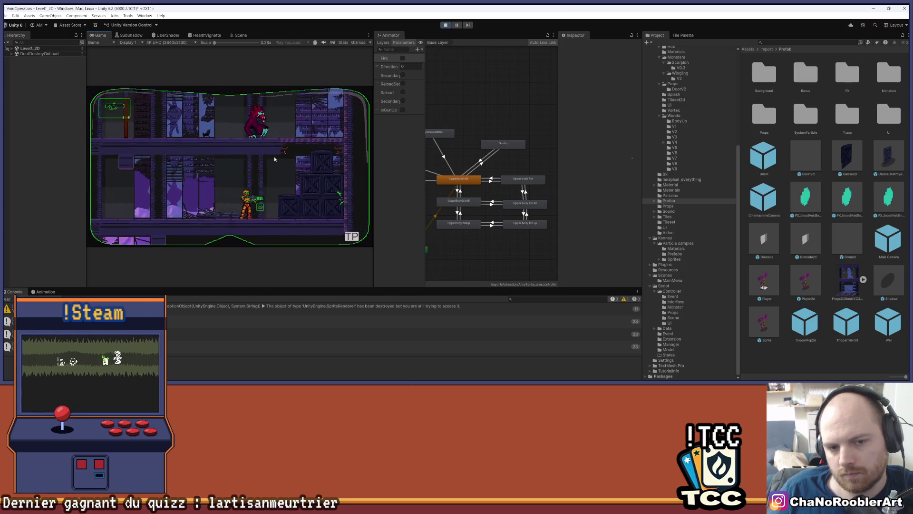
pyautogui.press('a')
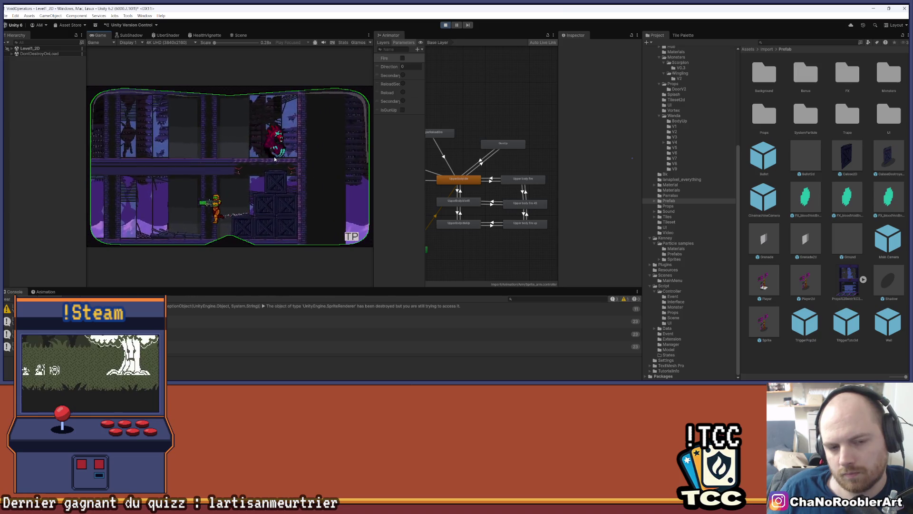
pyautogui.press('a')
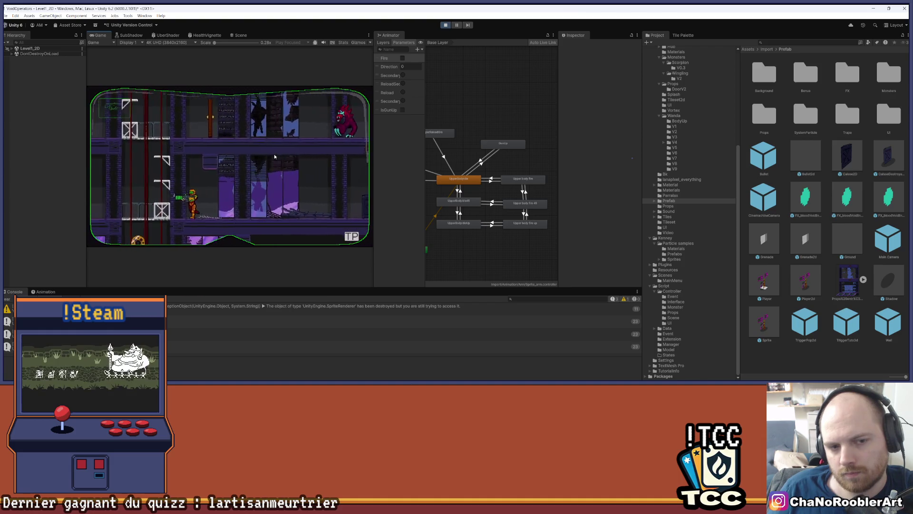
# Climb to the upper floor, shoot the approaching monster, and run back and forth by the door
pyautogui.press('d')
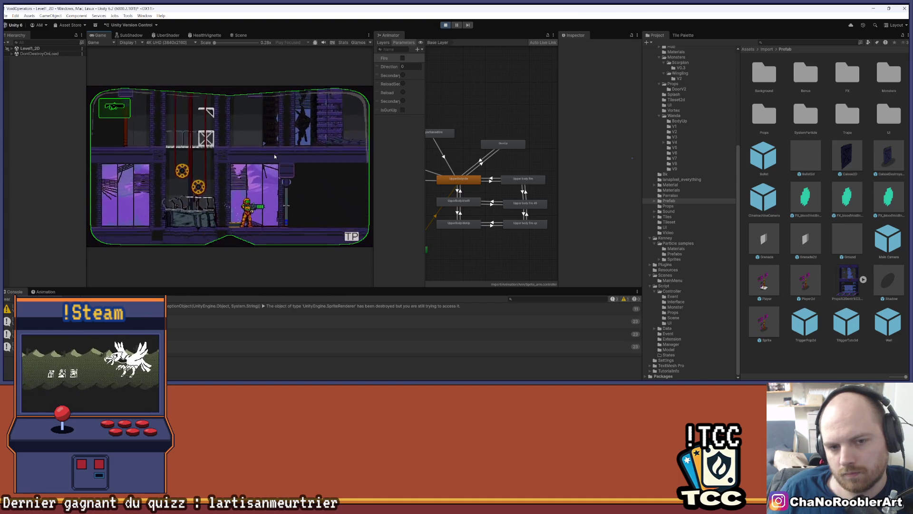
pyautogui.press('d')
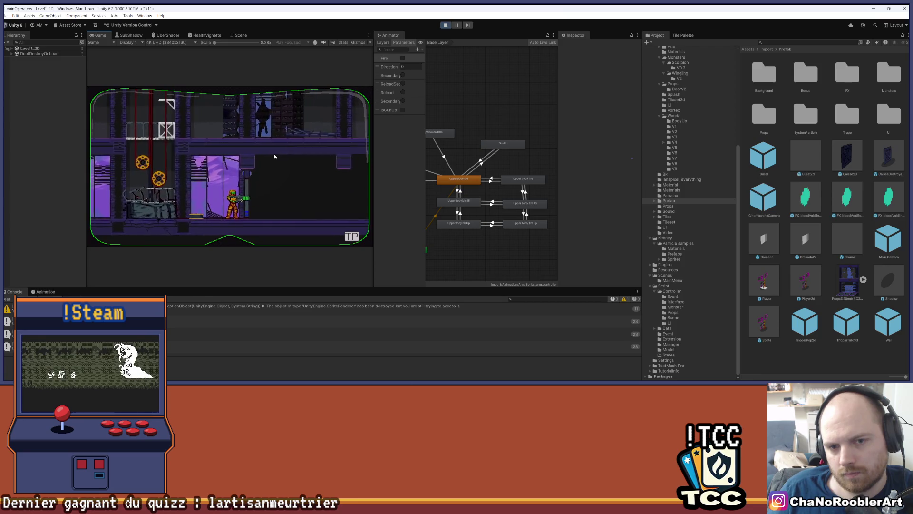
pyautogui.press('a')
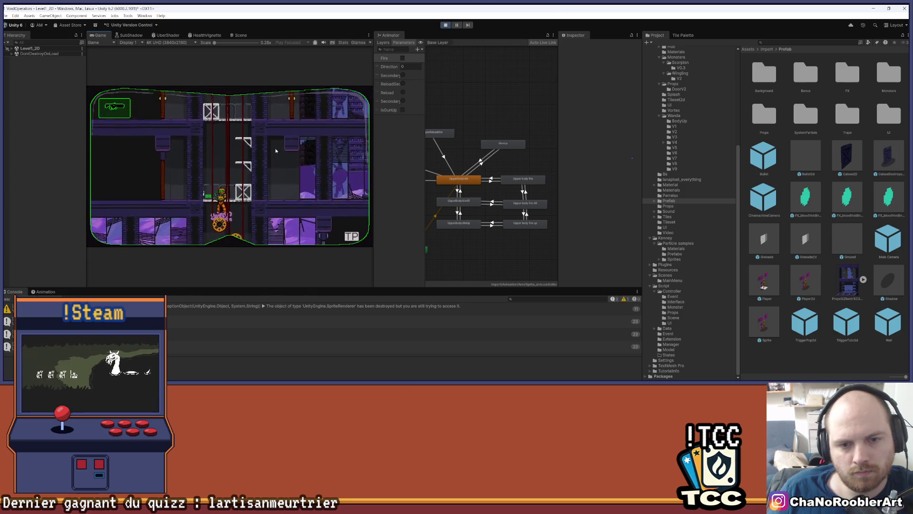
pyautogui.press('d')
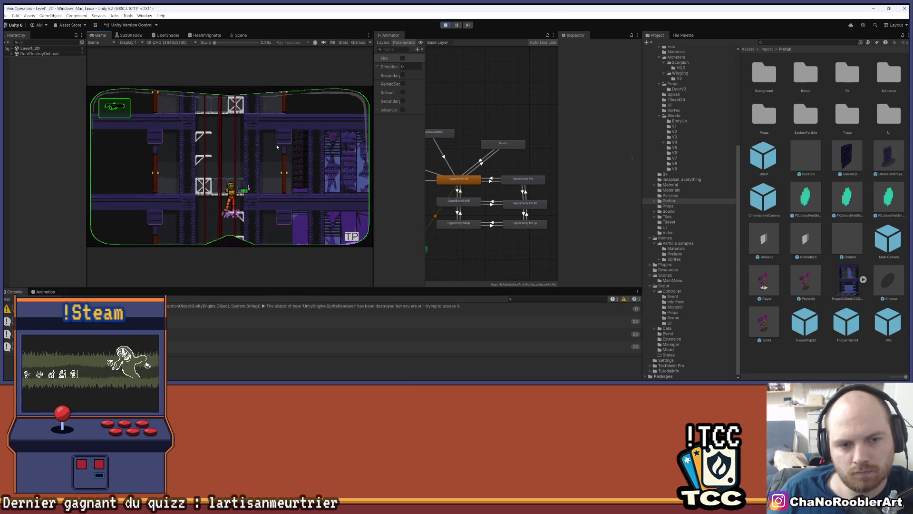
pyautogui.press('a')
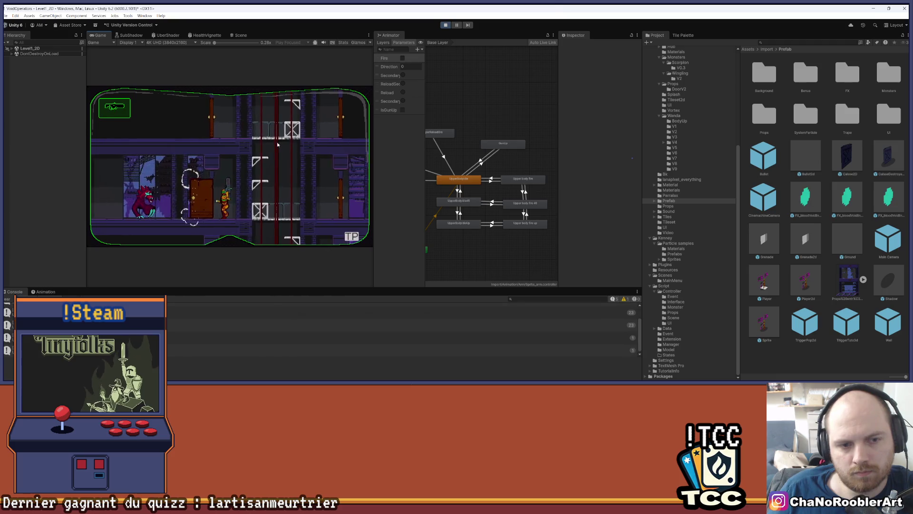
pyautogui.press('d')
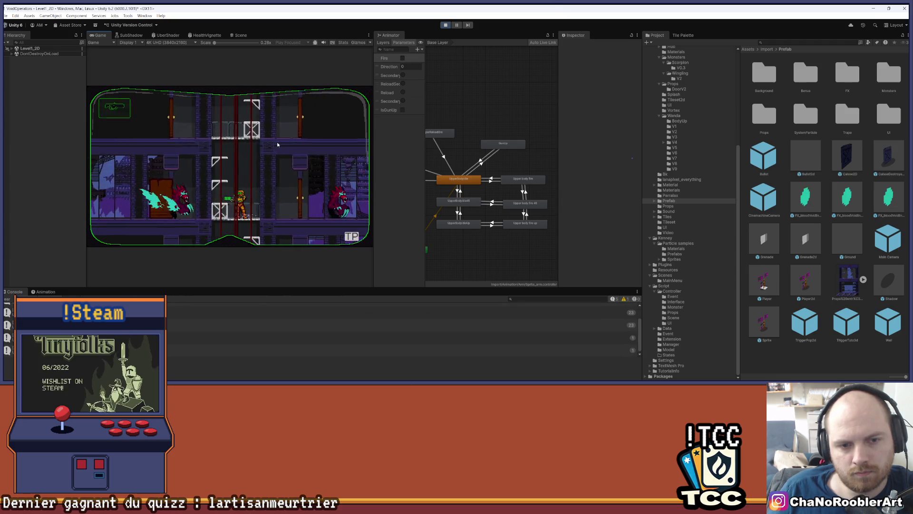
pyautogui.press('d')
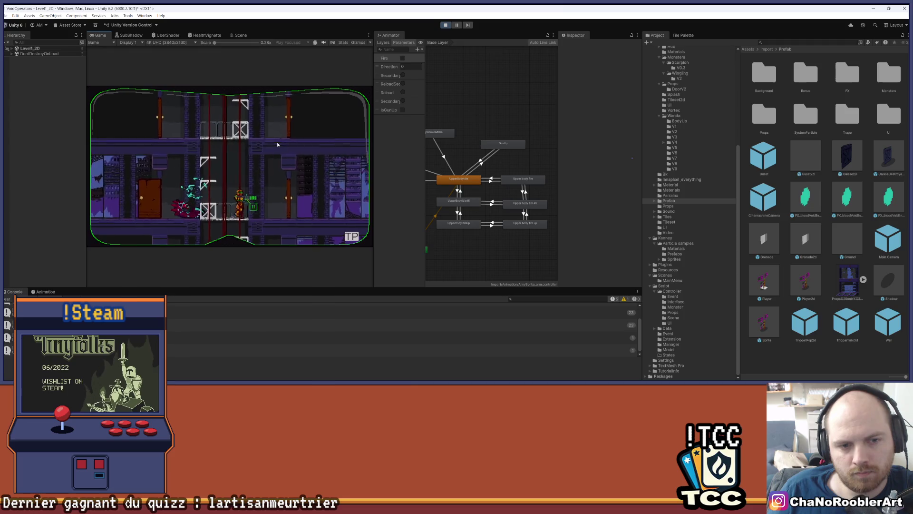
pyautogui.press('d')
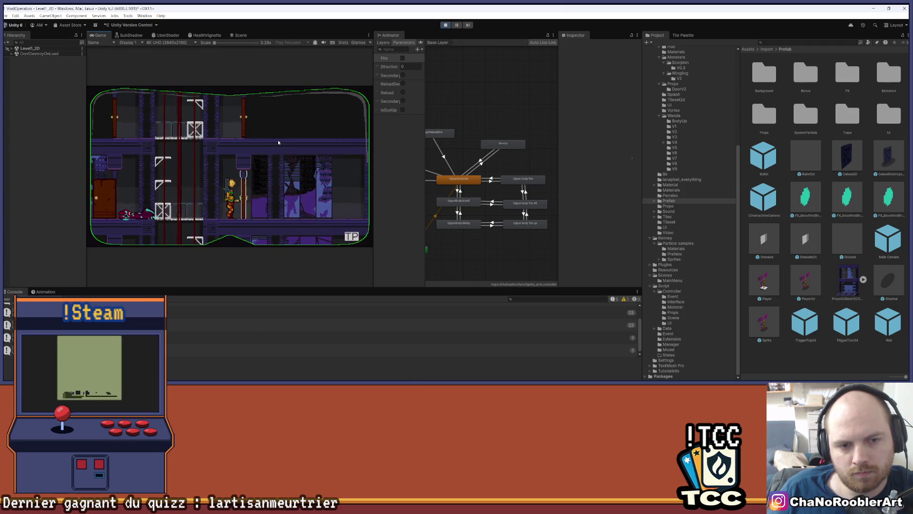
pyautogui.click(277, 140)
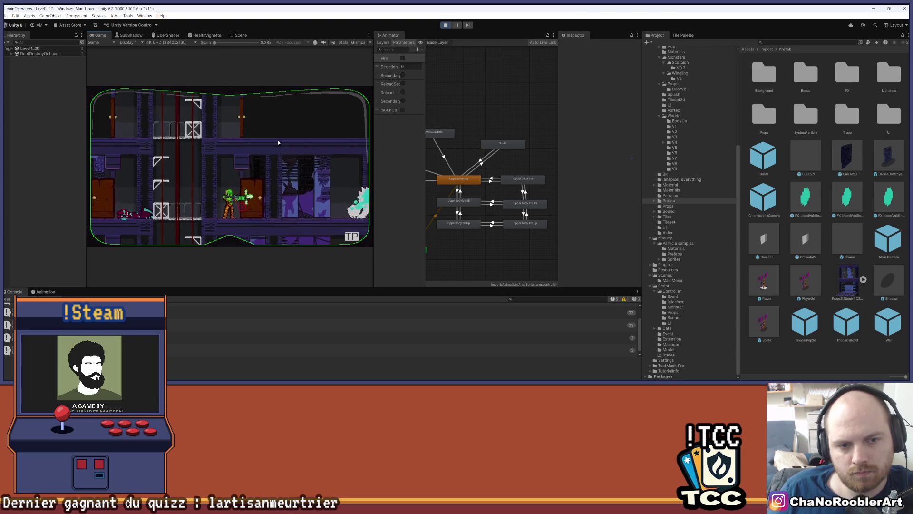
pyautogui.press('d')
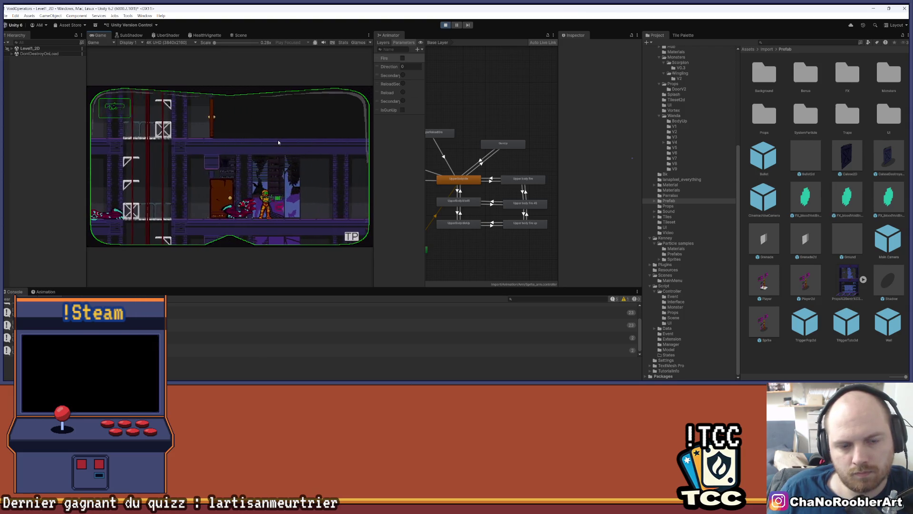
pyautogui.press('d')
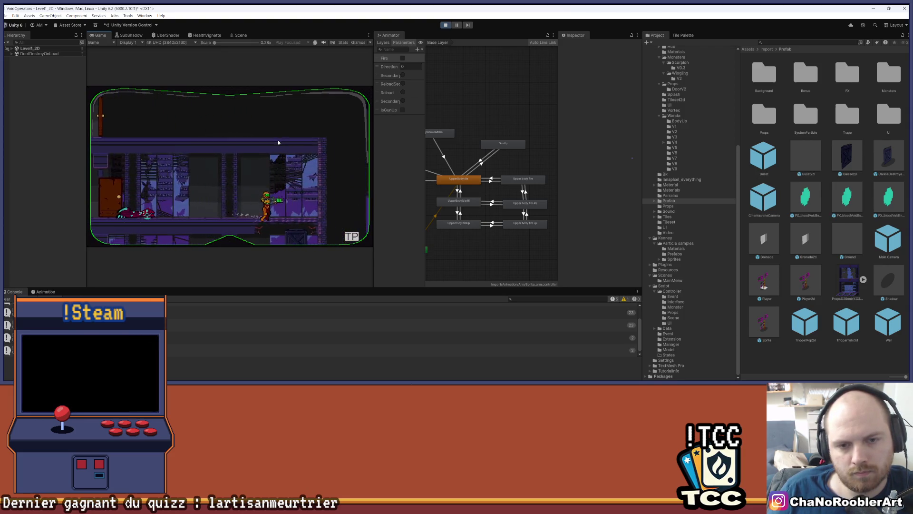
pyautogui.press('a')
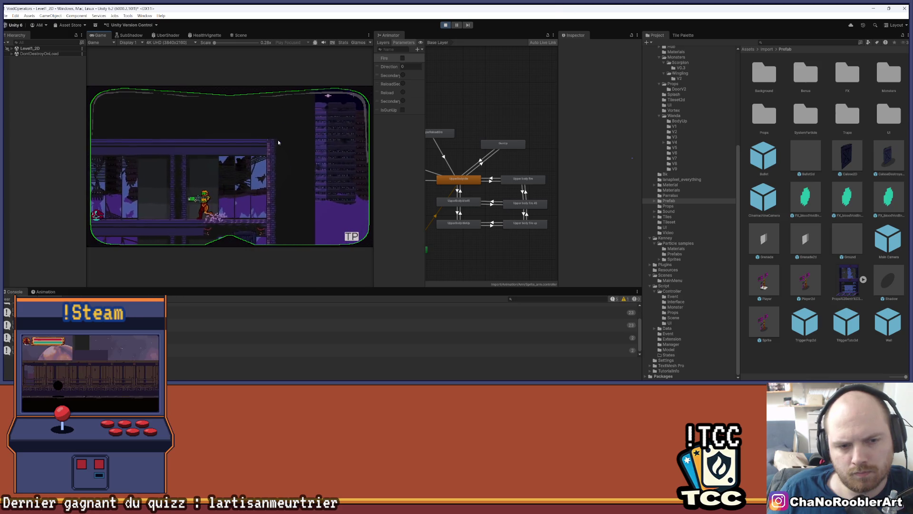
pyautogui.press('d')
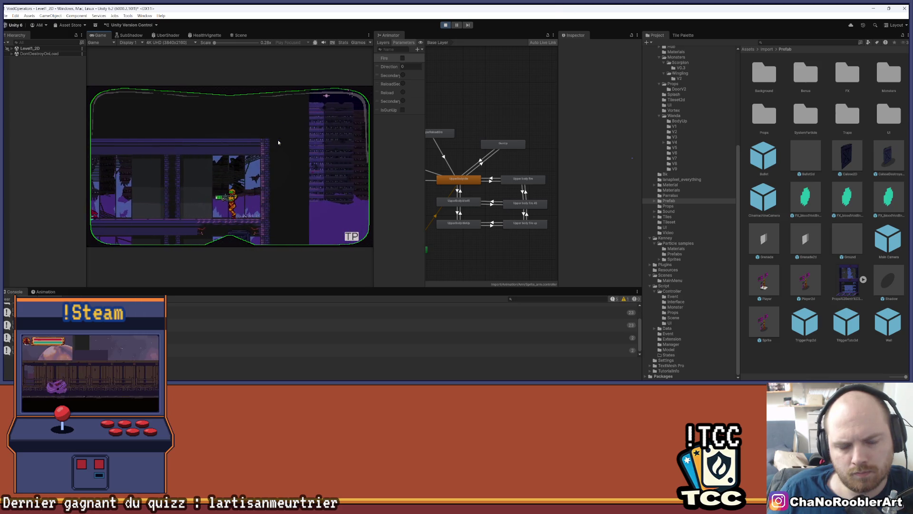
pyautogui.press('a')
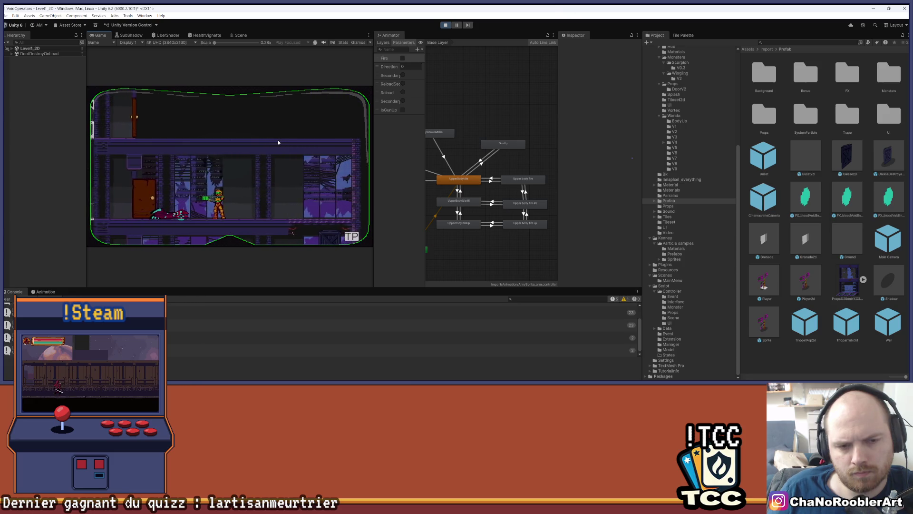
pyautogui.press('d')
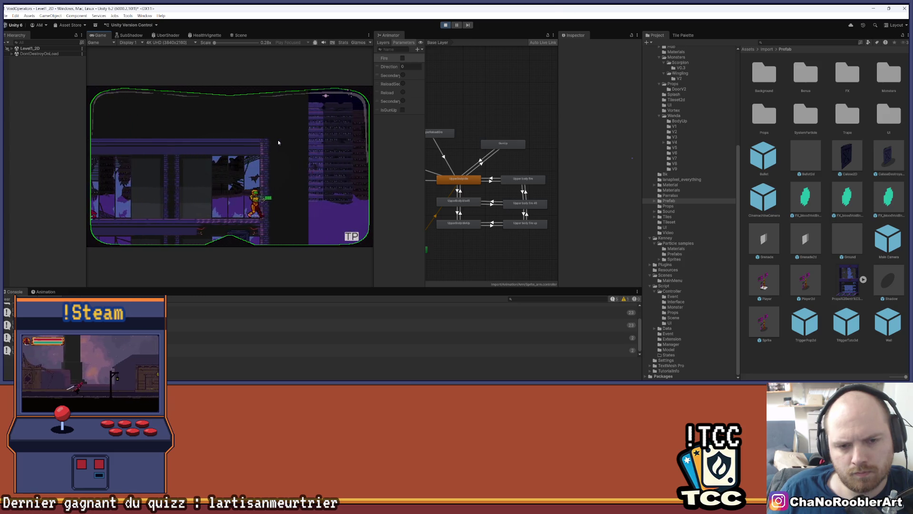
pyautogui.press('a')
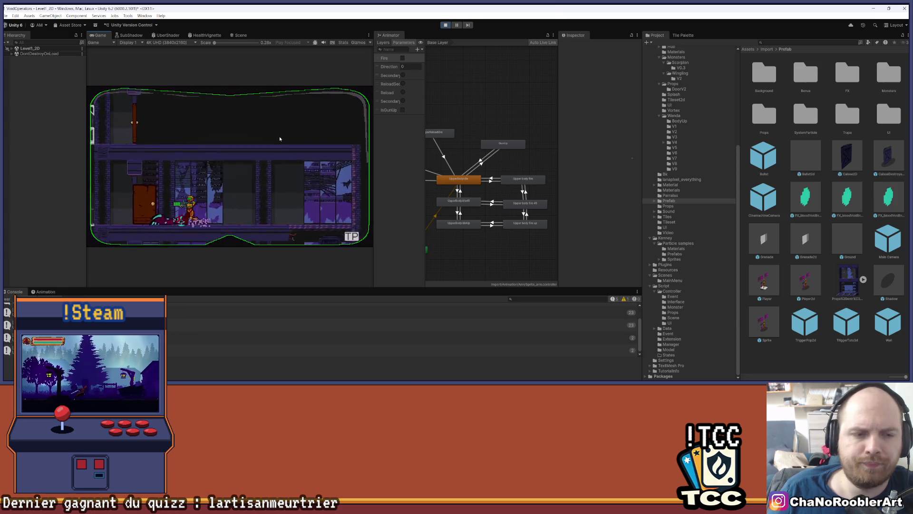
pyautogui.press('a')
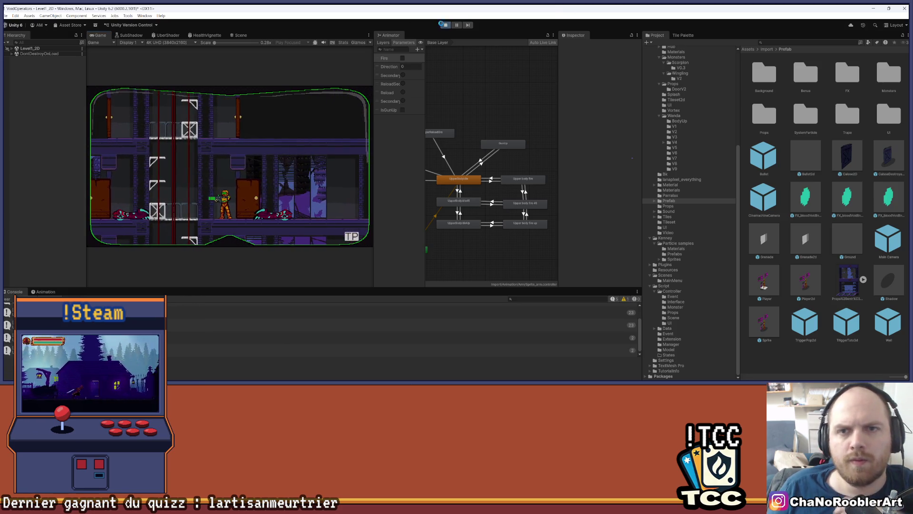
# Stop the play test, dismiss the keep-changes prompt and return to Visual Studio
pyautogui.click(443, 25)
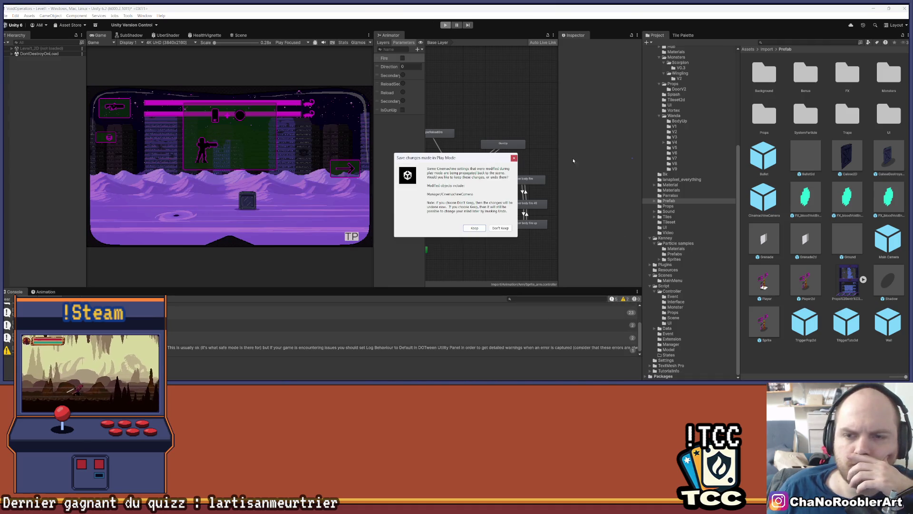
pyautogui.press('Return')
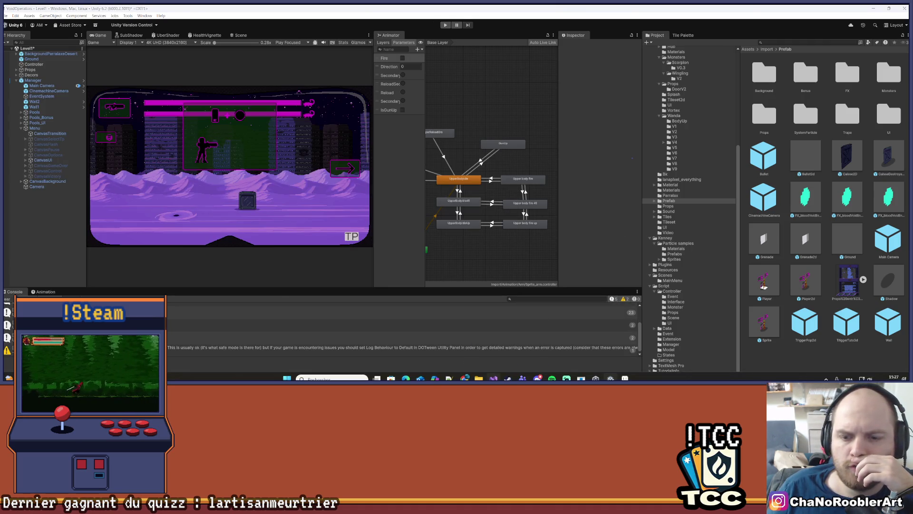
pyautogui.click(493, 379)
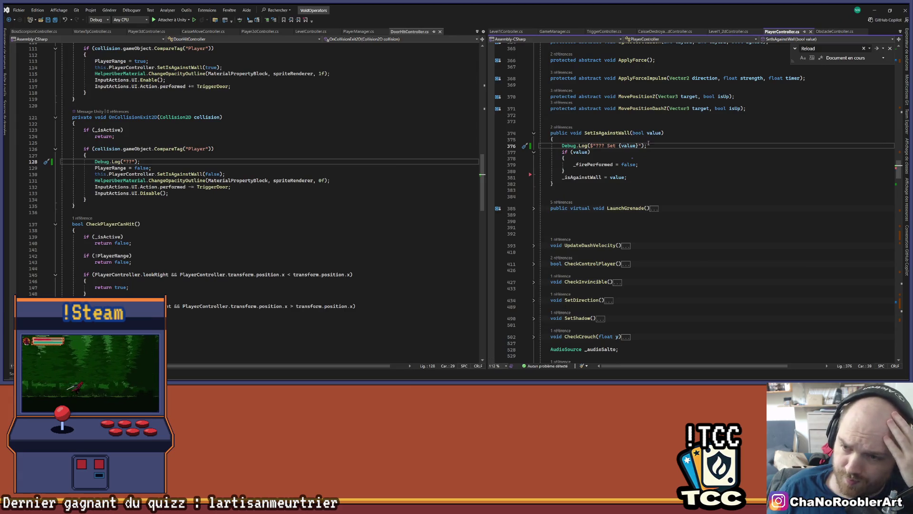
# Delete the Debug.Log lines in SetIsAgainstWall and the door's collision-exit code
pyautogui.moveTo(648, 144); pyautogui.dragTo(592, 153)
pyautogui.press('BackSpace')
pyautogui.press('BackSpace')
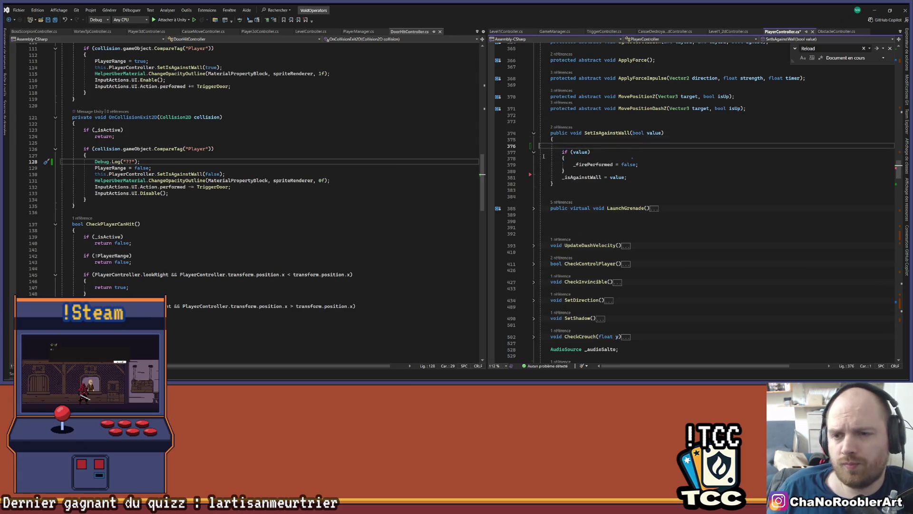
pyautogui.moveTo(149, 161); pyautogui.dragTo(47, 162)
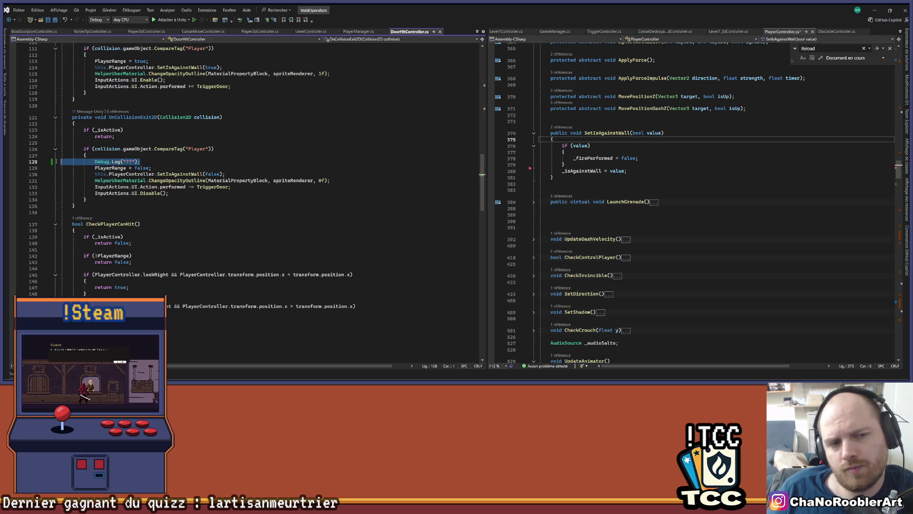
pyautogui.press('BackSpace')
pyautogui.hotkey('ctrl', 'z')
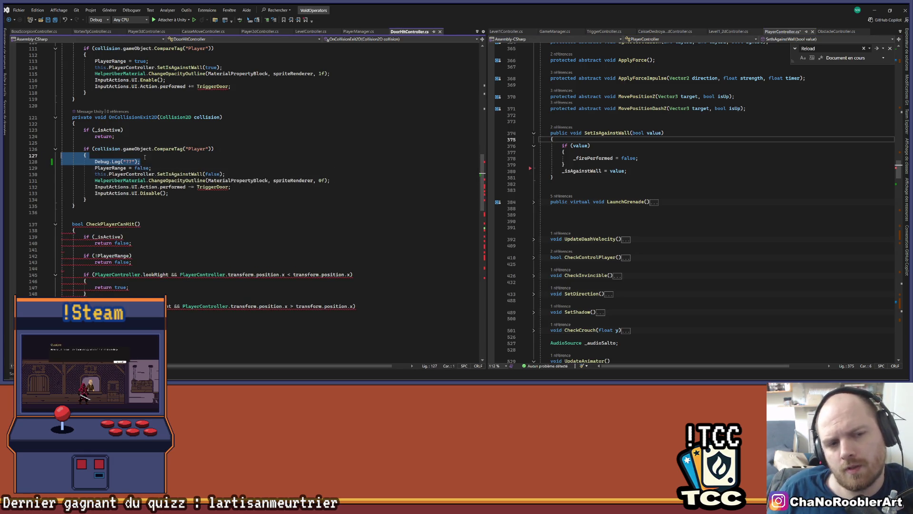
pyautogui.press('BackSpace')
pyautogui.press('BackSpace')
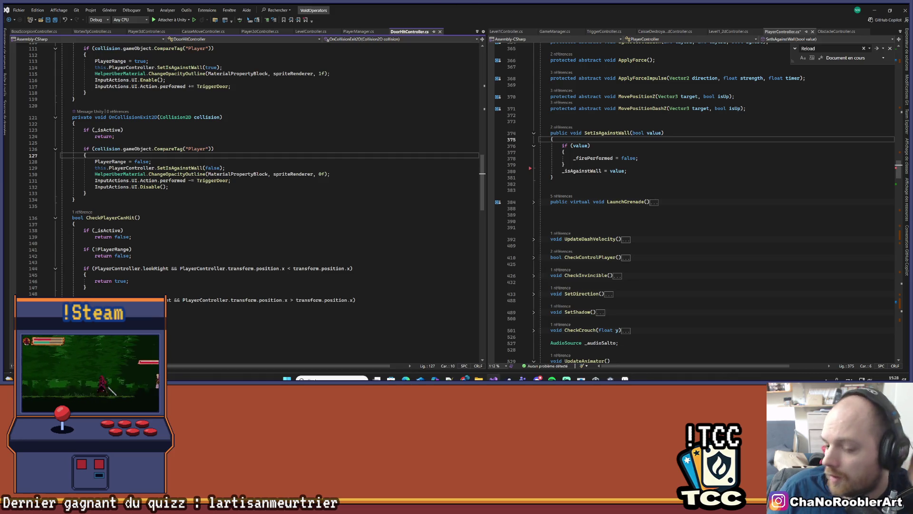
pyautogui.hotkey('alt', 'Tab')
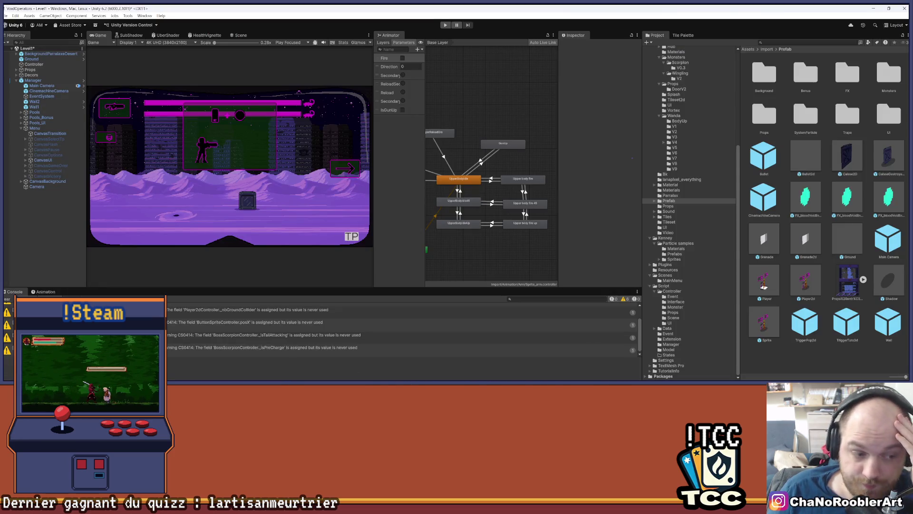
# Clear the Console, start Play mode, then follow SetIsAgainstWall's references to DoorHitController's OnCollisionEnter2D
pyautogui.click(6, 300)
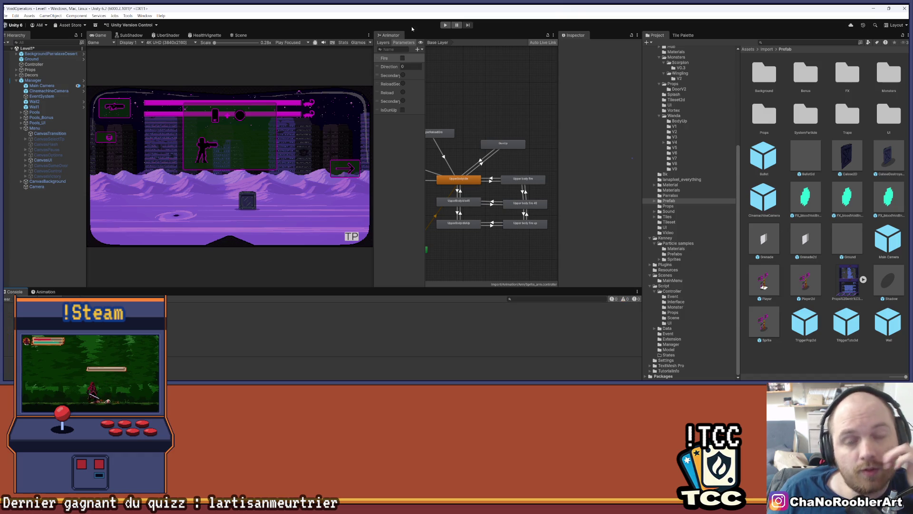
pyautogui.click(443, 26)
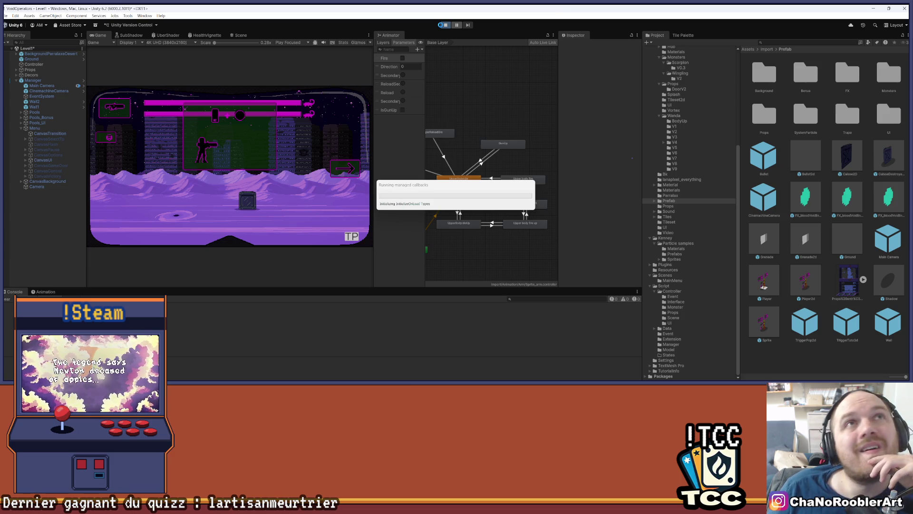
pyautogui.moveTo(570, 371)
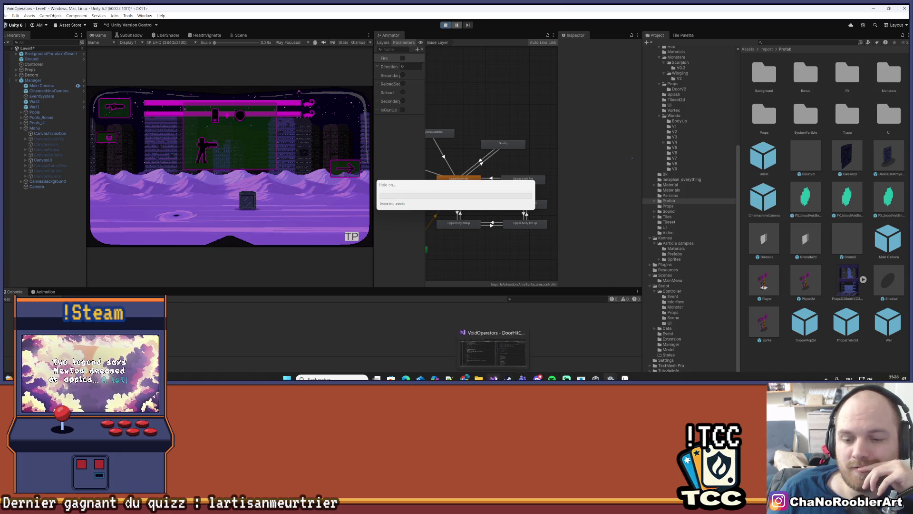
pyautogui.click(493, 379)
pyautogui.scroll(1, 572, 142)
pyautogui.click(562, 146)
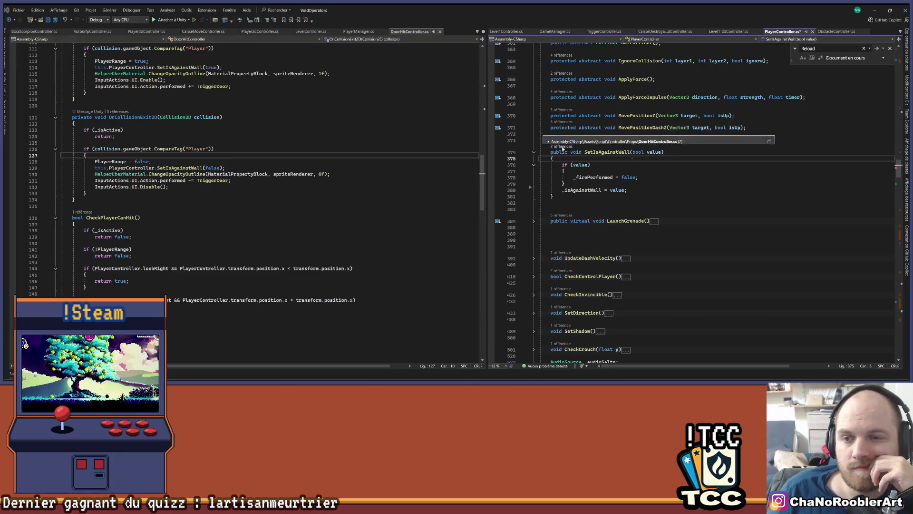
pyautogui.doubleClick(618, 122)
pyautogui.click(385, 153)
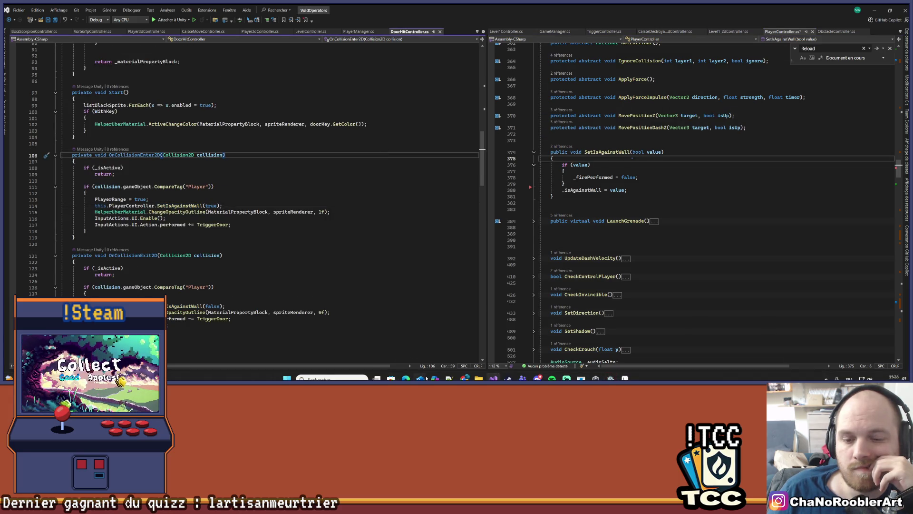
pyautogui.moveTo(611, 373)
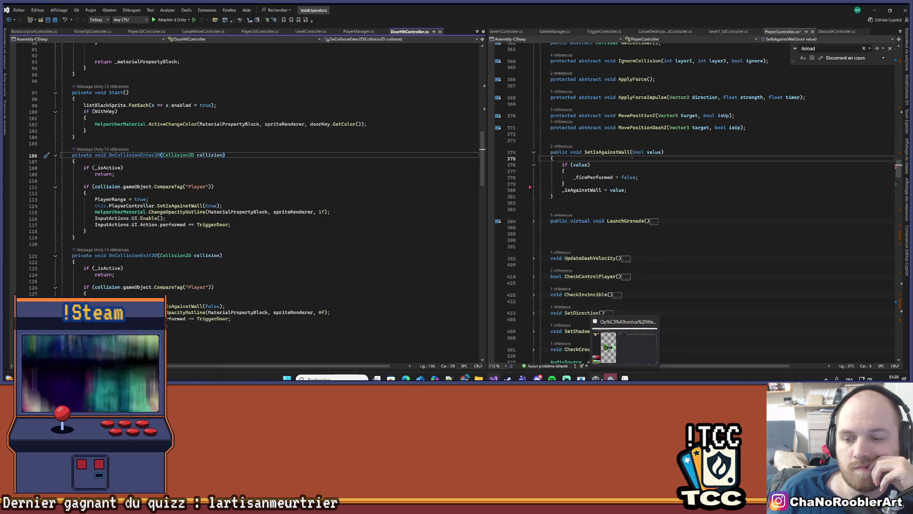
# Teleport to Level1_2D and walk the player right, jumping, up against the wall
pyautogui.click(611, 378)
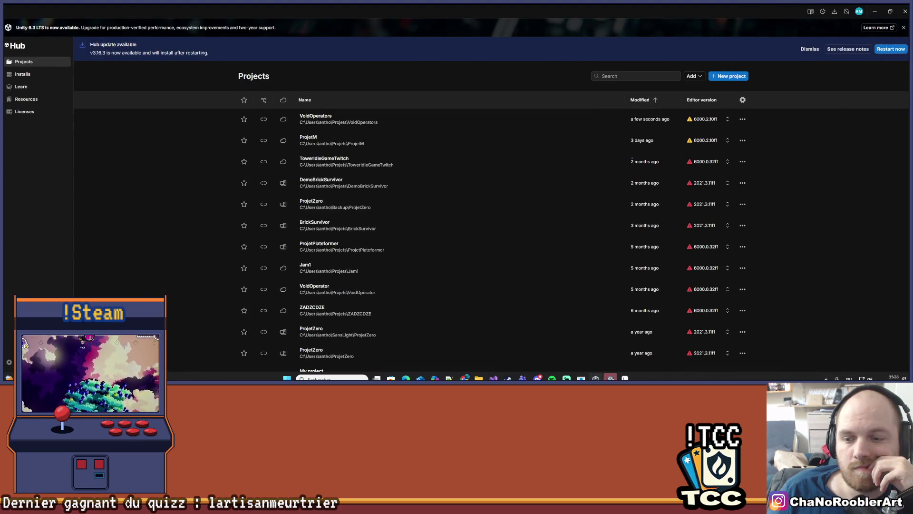
pyautogui.hotkey('alt', 'Tab')
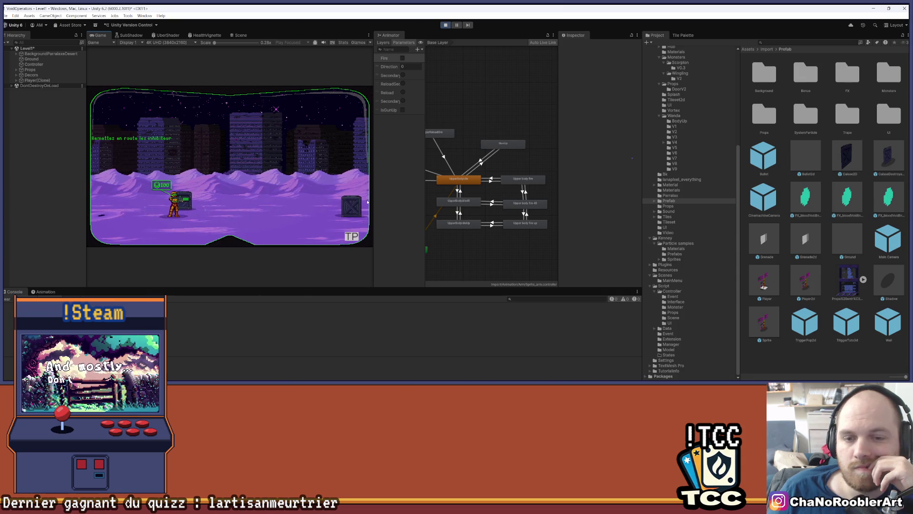
pyautogui.click(355, 237)
pyautogui.click(129, 175)
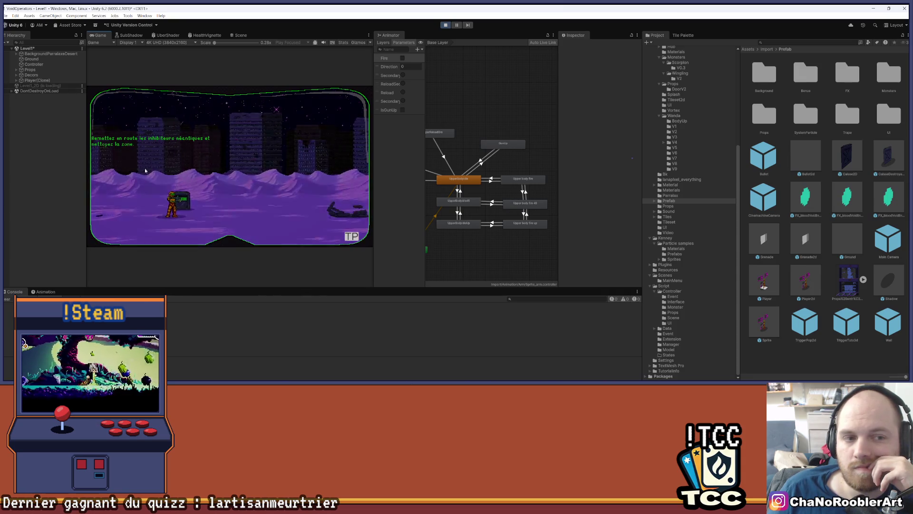
pyautogui.press('d')
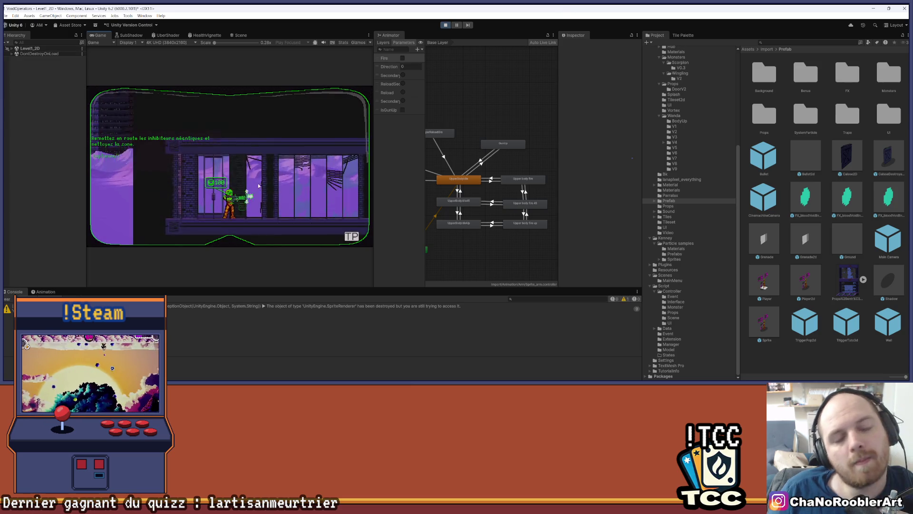
pyautogui.press('d')
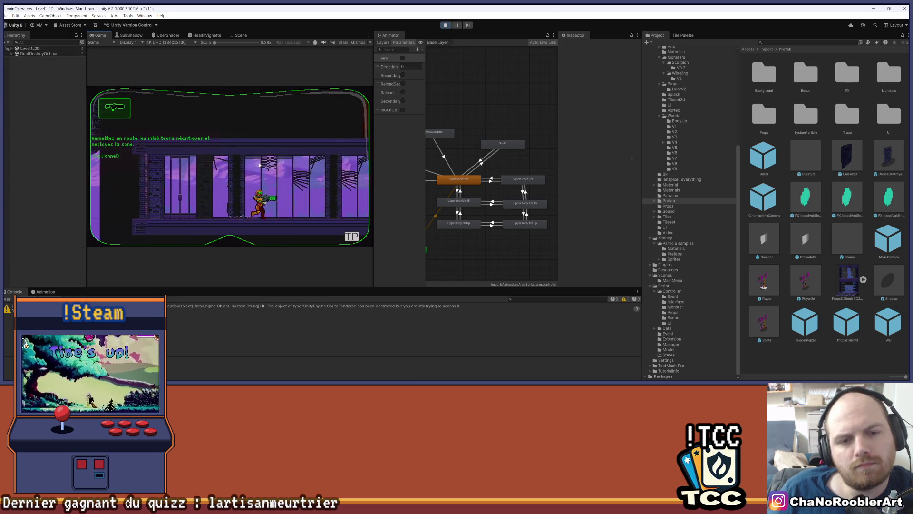
pyautogui.press('space')
pyautogui.press('d')
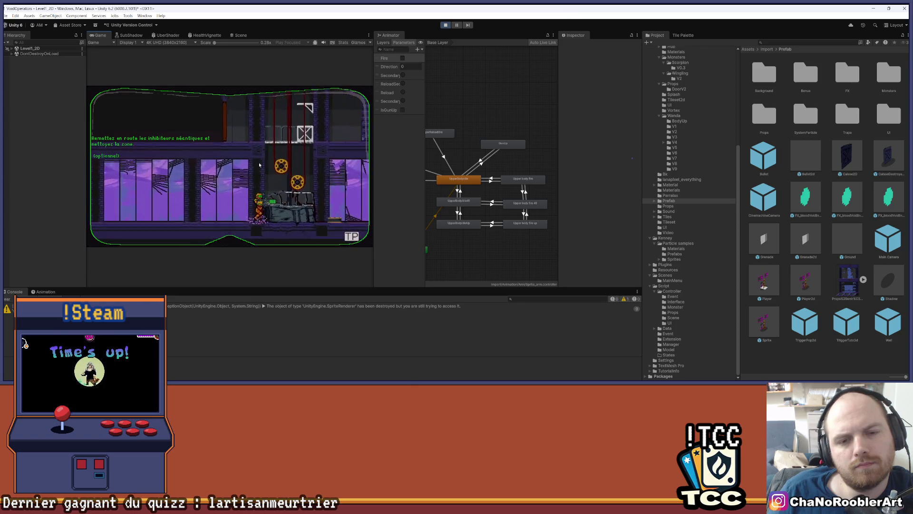
pyautogui.press('d')
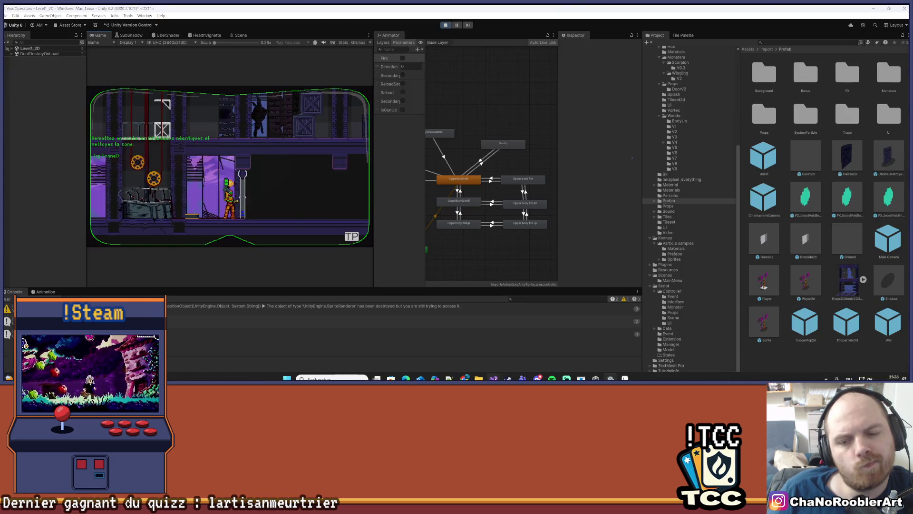
pyautogui.click(493, 378)
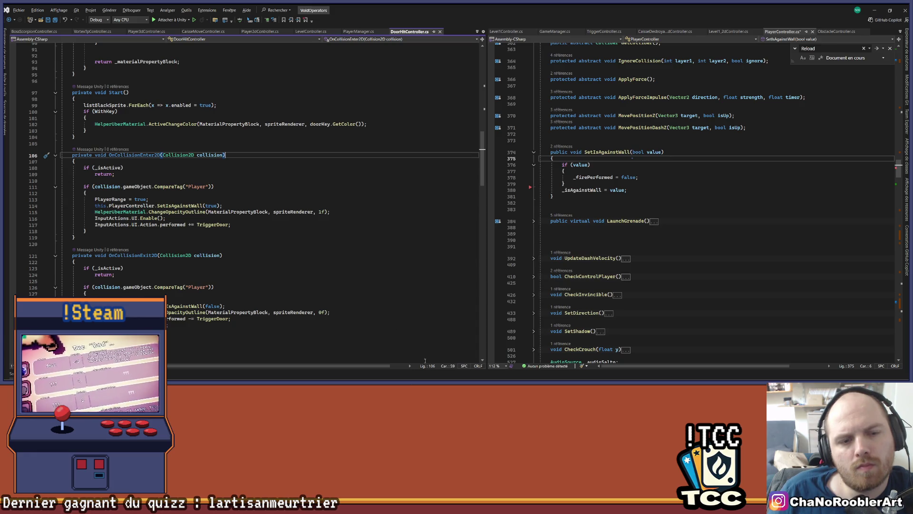
# Switch from Visual Studio back to the running Unity editor
pyautogui.hotkey('alt', 'Tab')
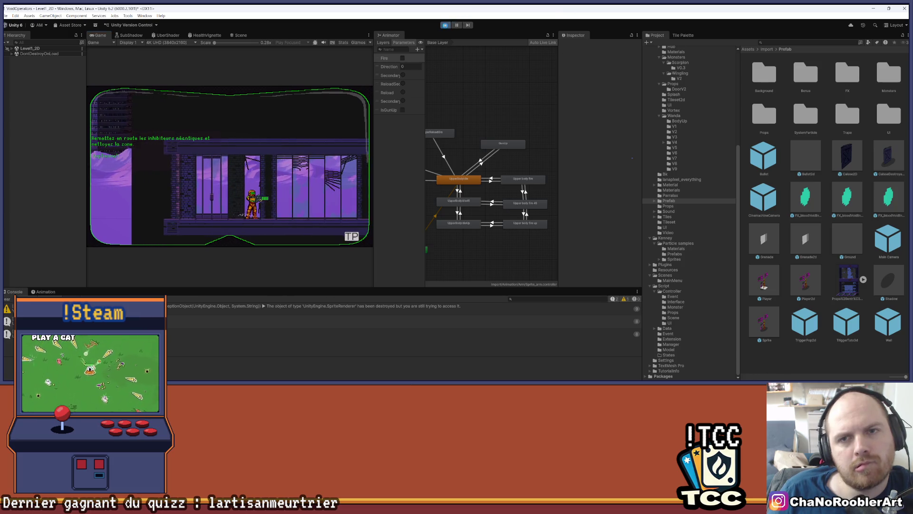
# Stop Play mode with Ctrl+P, dismiss the save-changes prompt and return to Visual Studio
pyautogui.hotkey('ctrl', 'p')
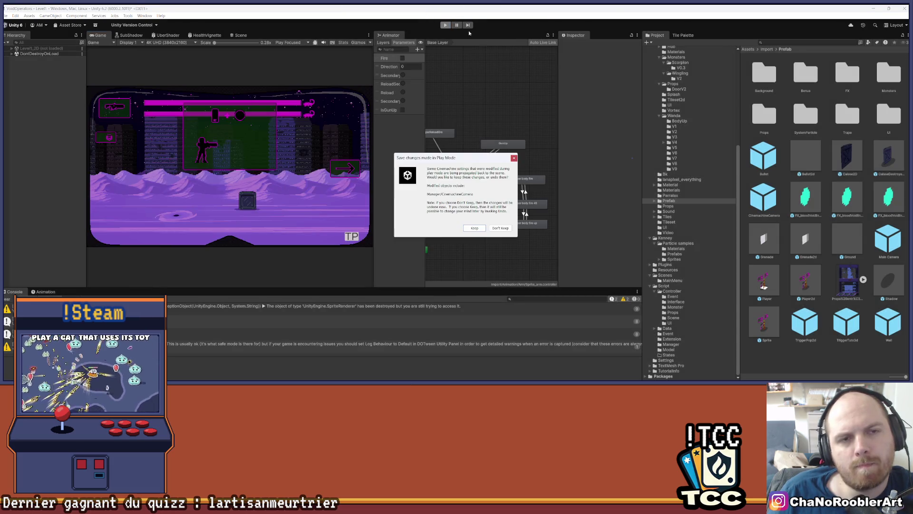
pyautogui.click(514, 158)
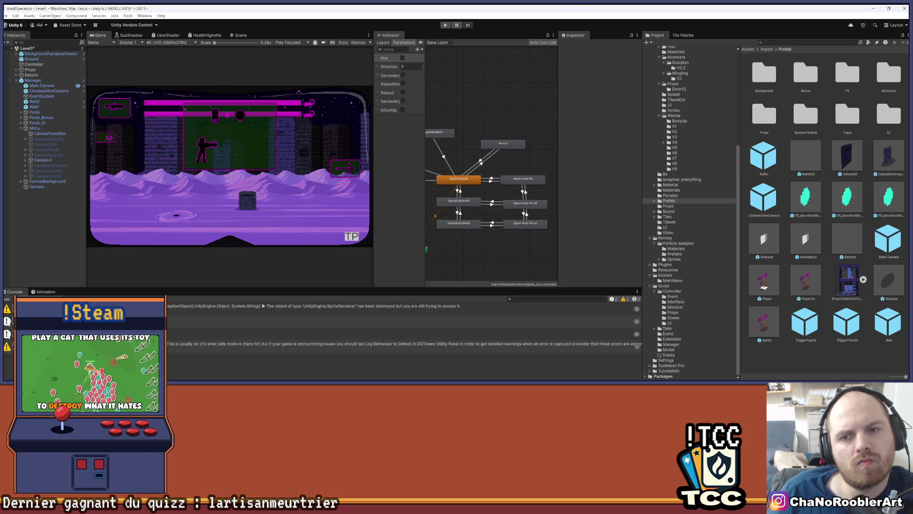
pyautogui.hotkey('alt', 'Tab')
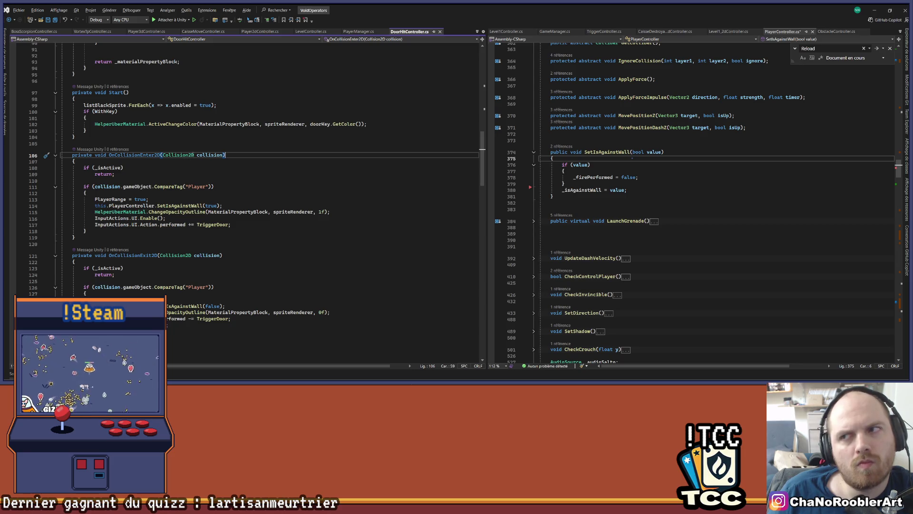
# Save PlayerController.cs and inspect the SetIsAgainstWall call on line 114
pyautogui.hotkey('ctrl', 's')
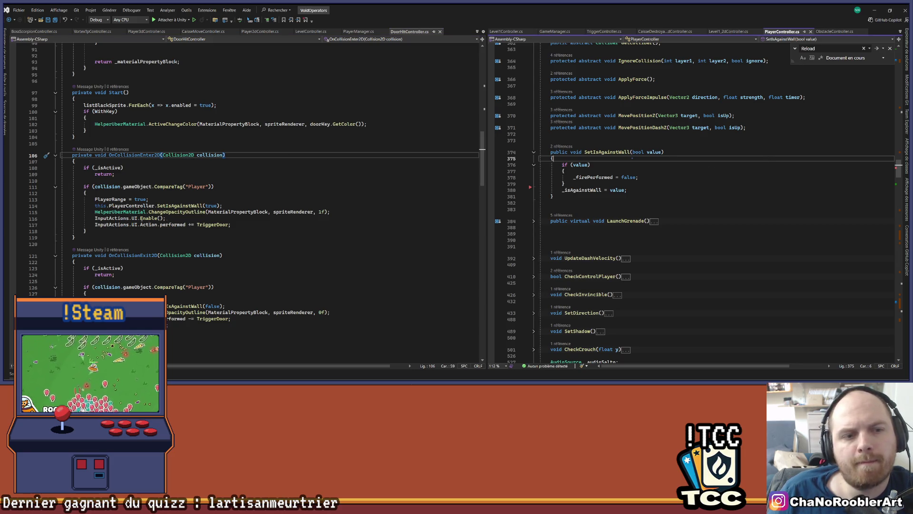
pyautogui.moveTo(93, 205); pyautogui.dragTo(202, 206)
pyautogui.click(230, 204)
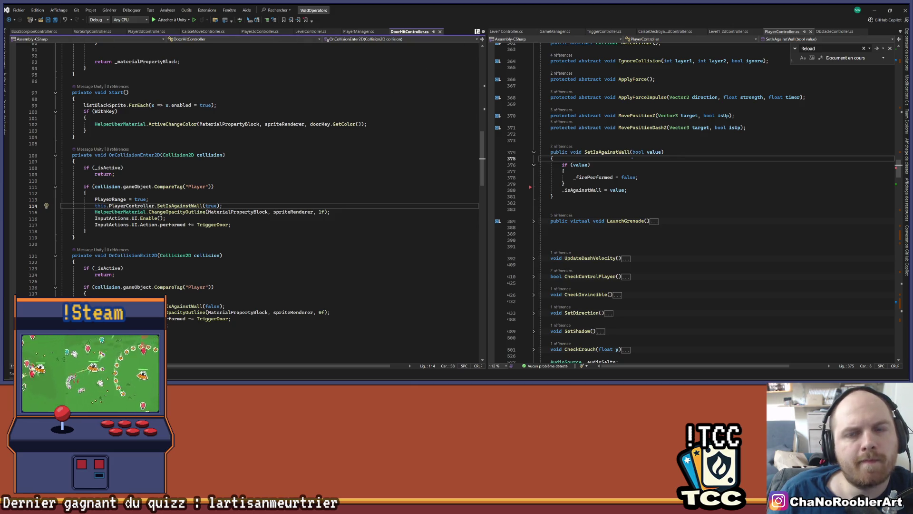
# Show Player2dController.cs in the left pane at OnCollisionEnter2D, collapsing OnCollisionStay2D
pyautogui.click(477, 31)
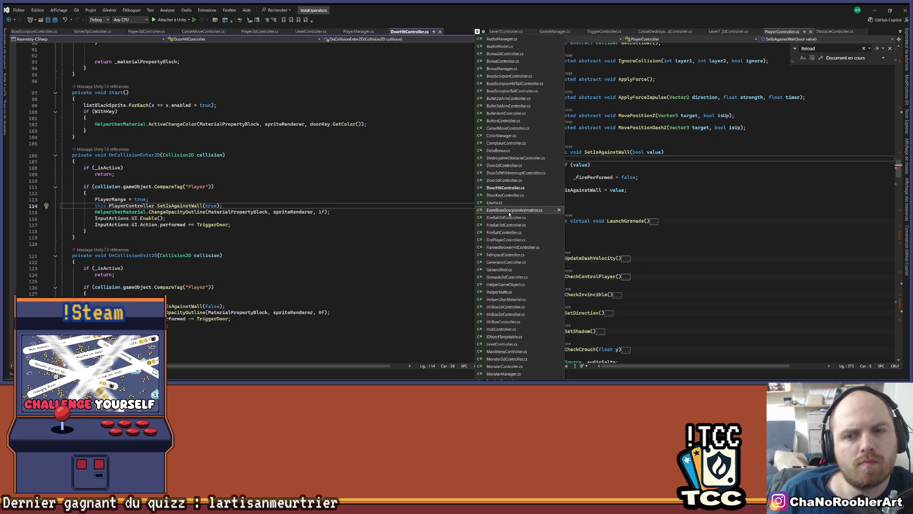
pyautogui.scroll(-8, 513, 61)
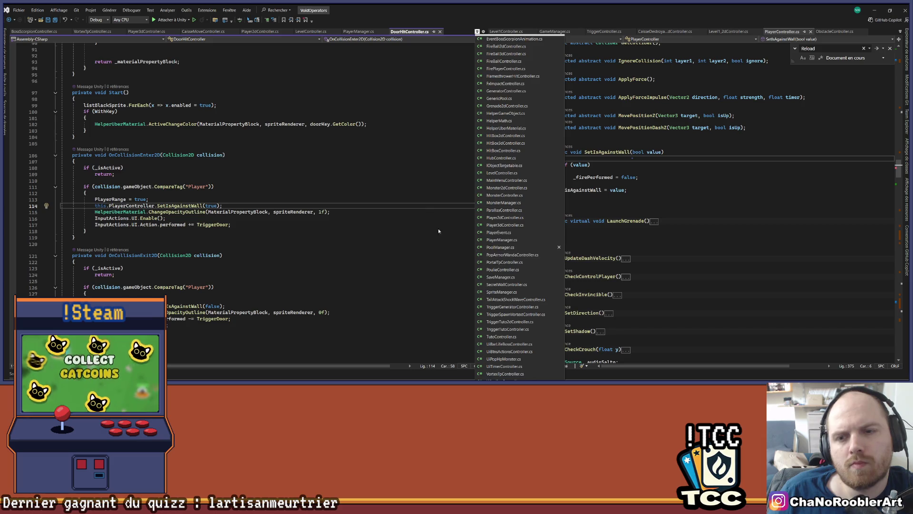
pyautogui.click(468, 167)
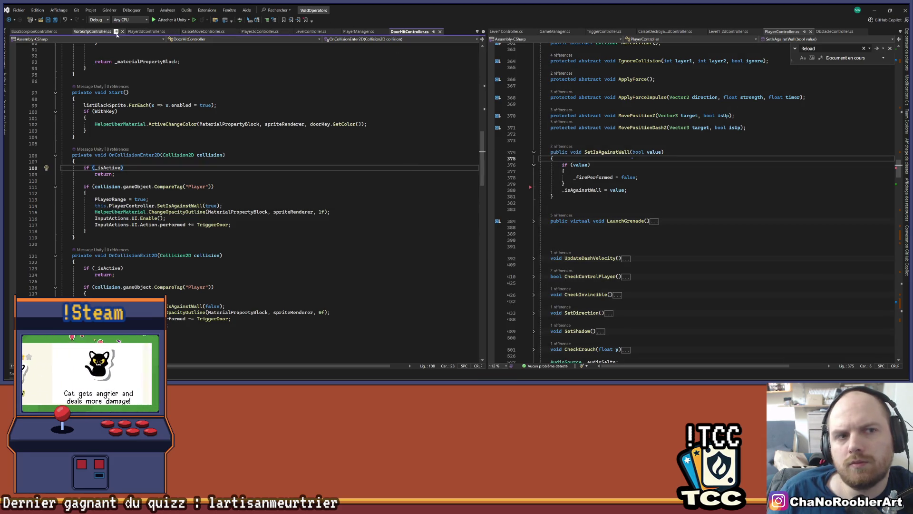
pyautogui.click(477, 31)
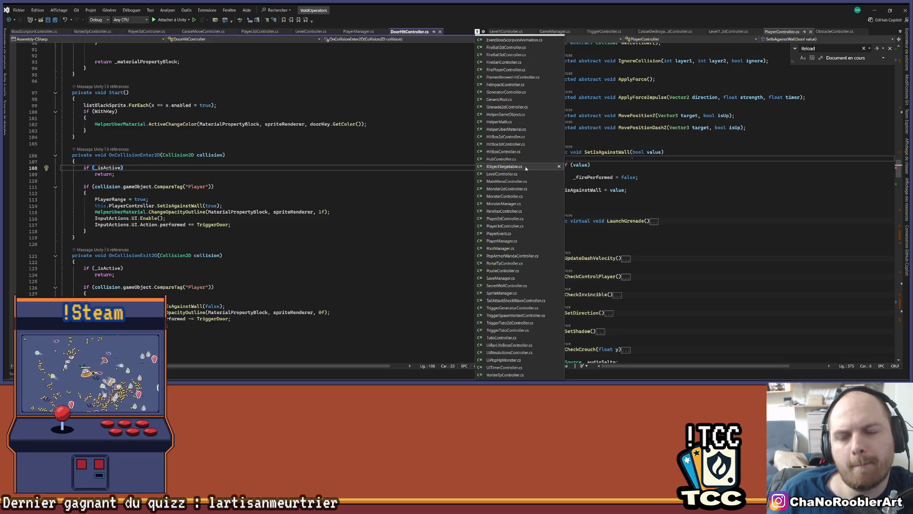
pyautogui.click(496, 220)
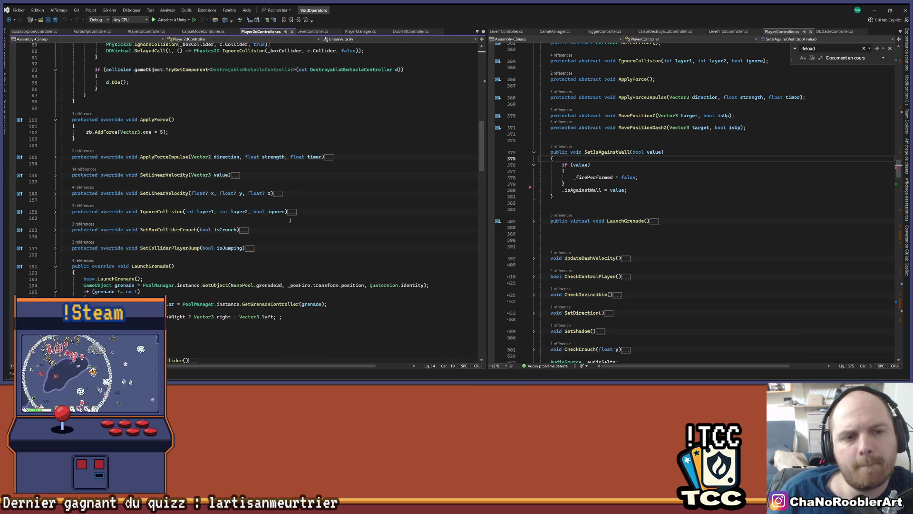
pyautogui.scroll(20, 238, 255)
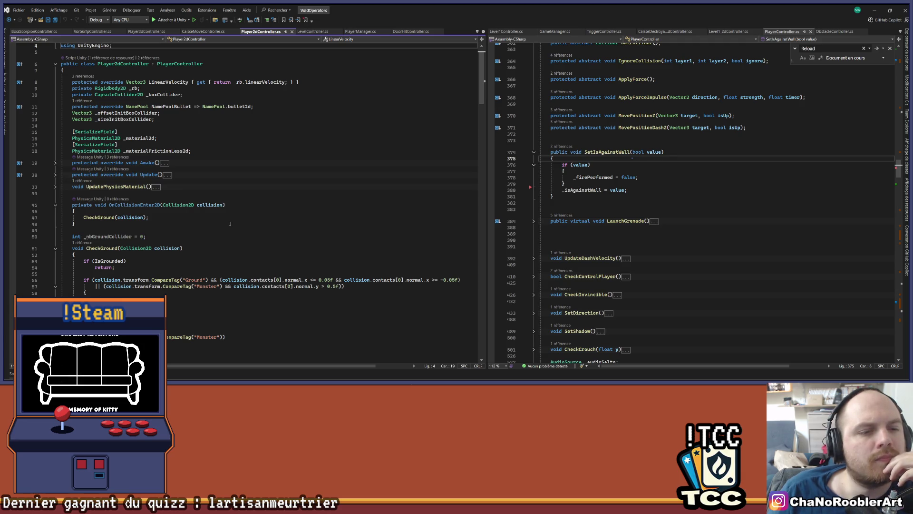
pyautogui.scroll(-5, 230, 223)
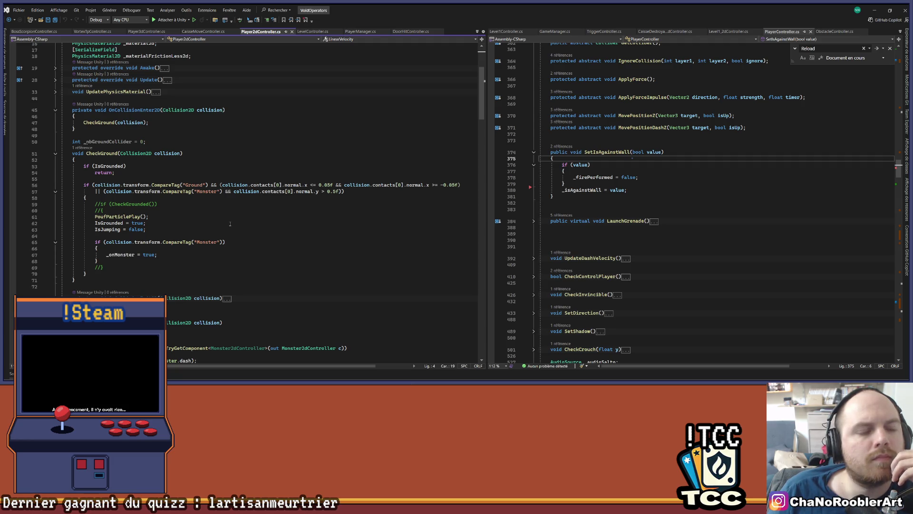
pyautogui.scroll(-2, 230, 224)
pyautogui.scroll(-3, 230, 223)
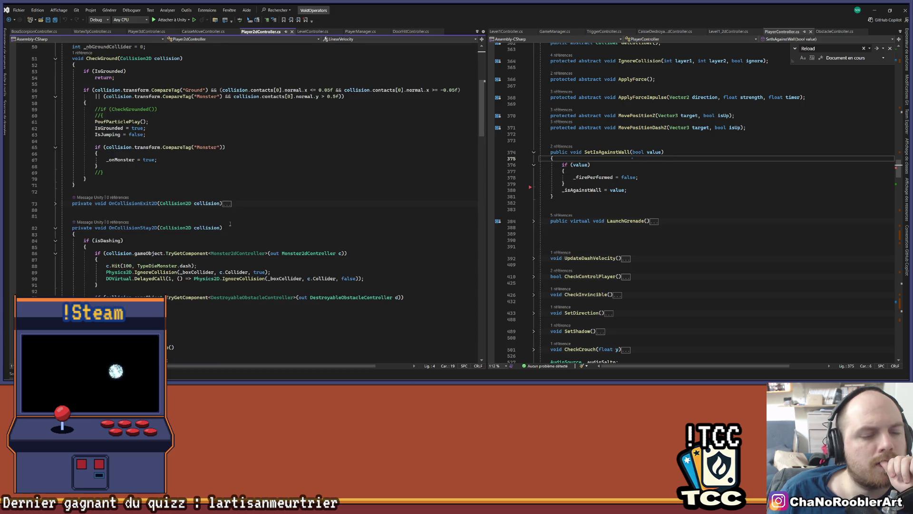
pyautogui.click(56, 228)
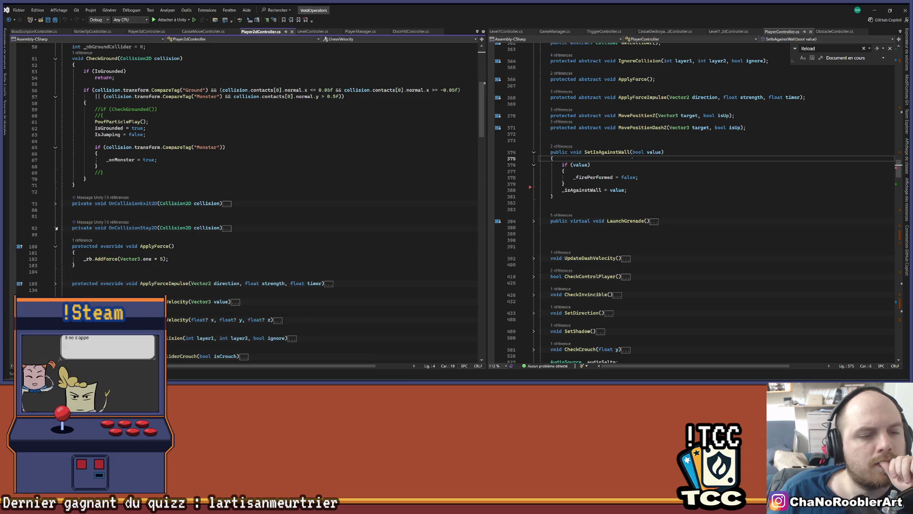
pyautogui.scroll(12, 143, 166)
pyautogui.click(164, 143)
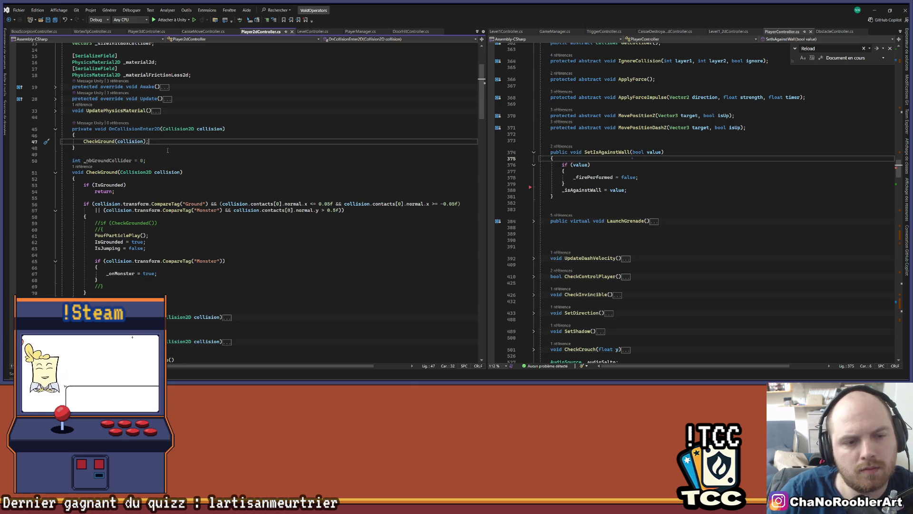
# Add an if (collision.transform.CompareTag("Wall")) check on a new line after CheckGround(collision), then return to Unity
pyautogui.press('Return')
pyautogui.write('if(c')
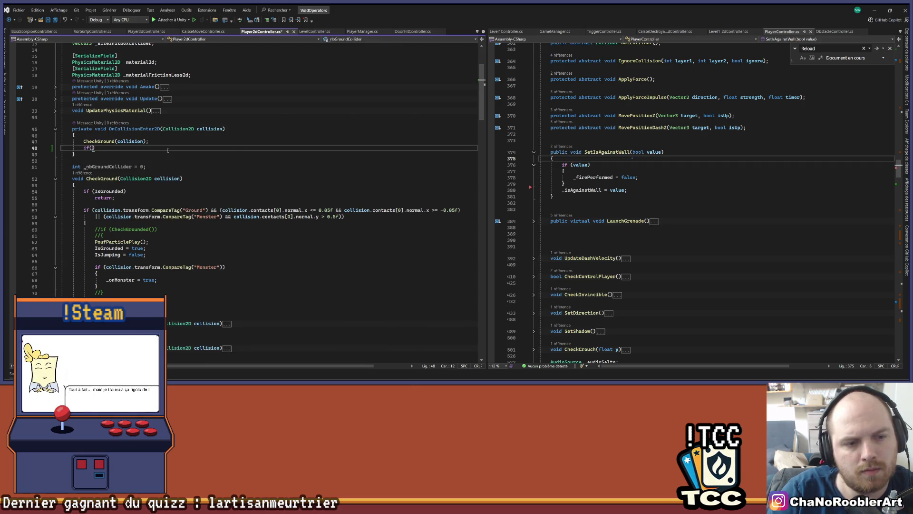
pyautogui.write('ollision.com')
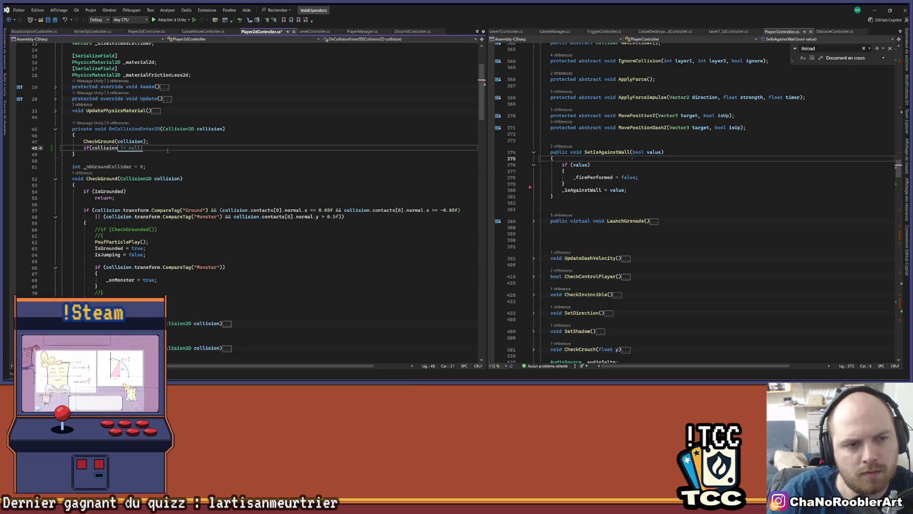
pyautogui.write('tactCount')
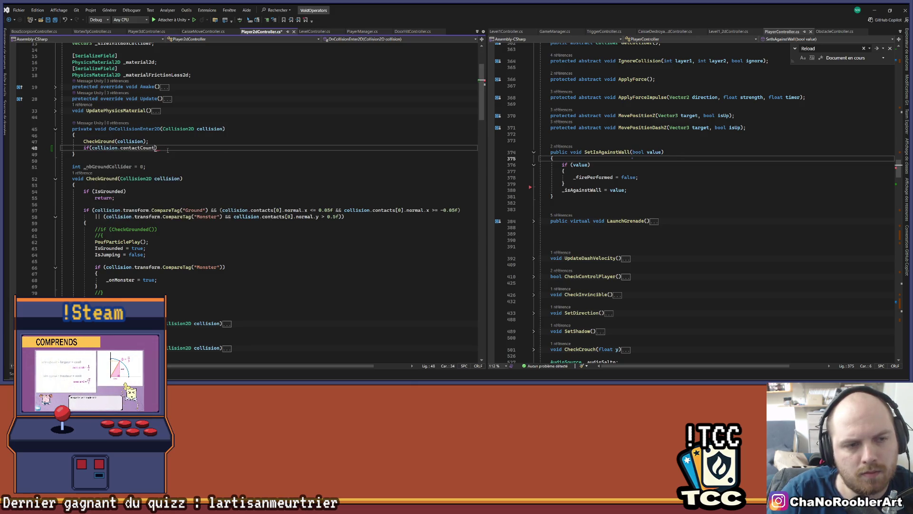
pyautogui.press('BackSpace')
pyautogui.press('BackSpace')
pyautogui.press('BackSpace')
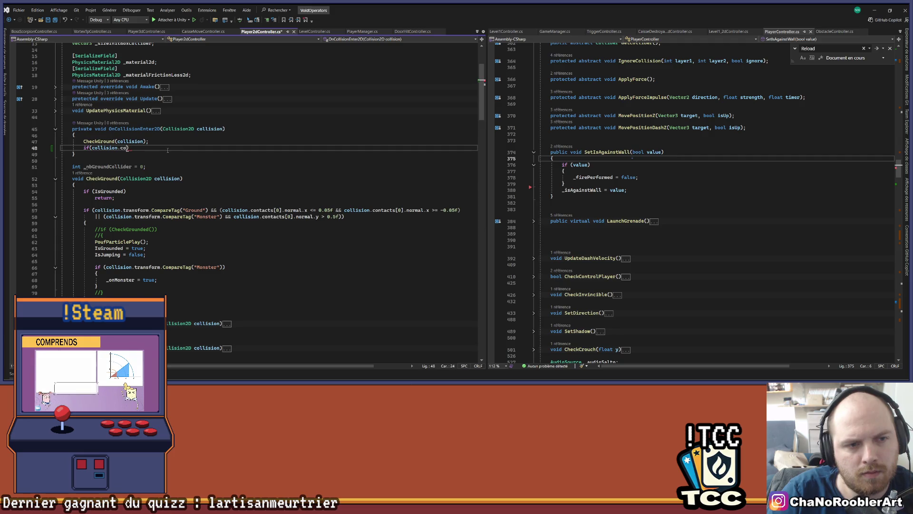
pyautogui.press('BackSpace')
pyautogui.write('transform.')
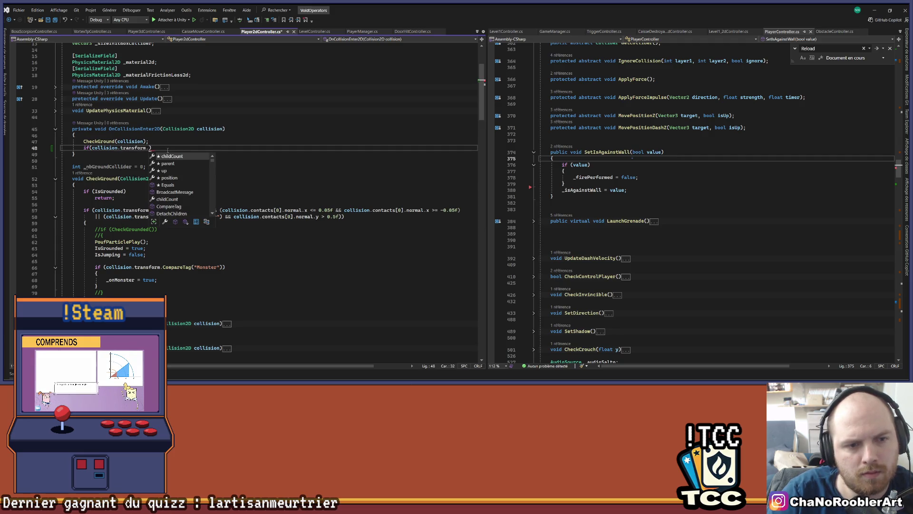
pyautogui.write('CompareTag()')
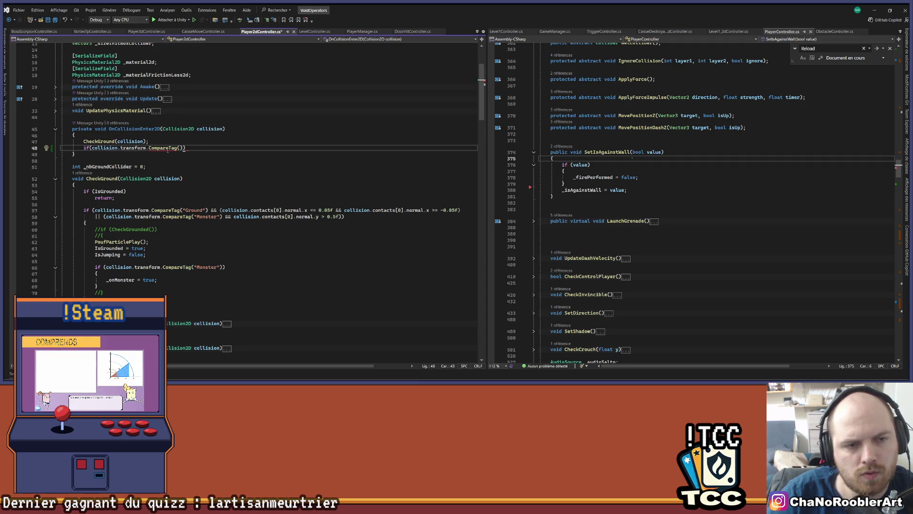
pyautogui.write('"')
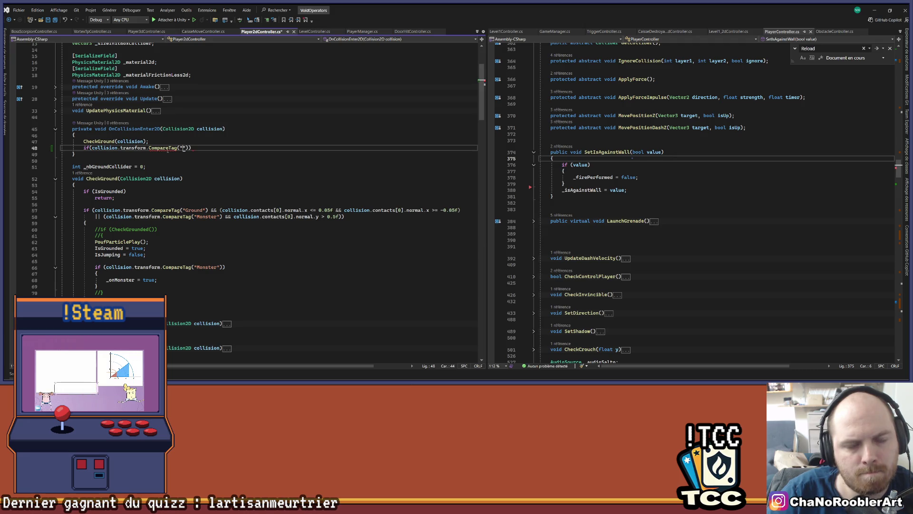
pyautogui.write('Wall')
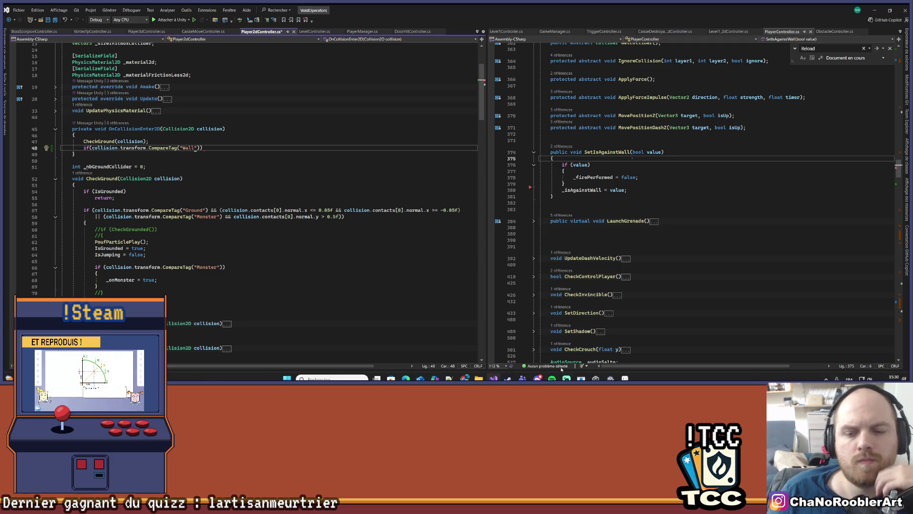
pyautogui.click(610, 379)
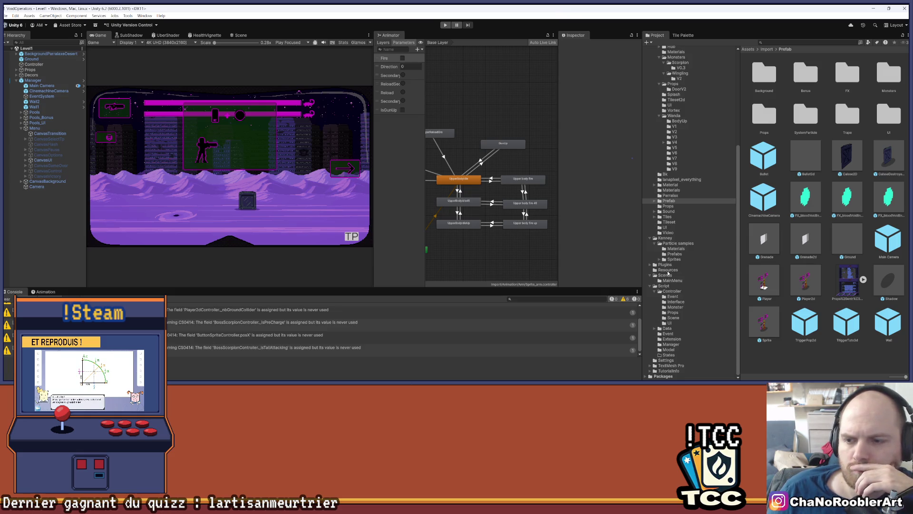
# Open the Level1_2D scene from the Scenes folder and activate its Manager object
pyautogui.click(692, 276)
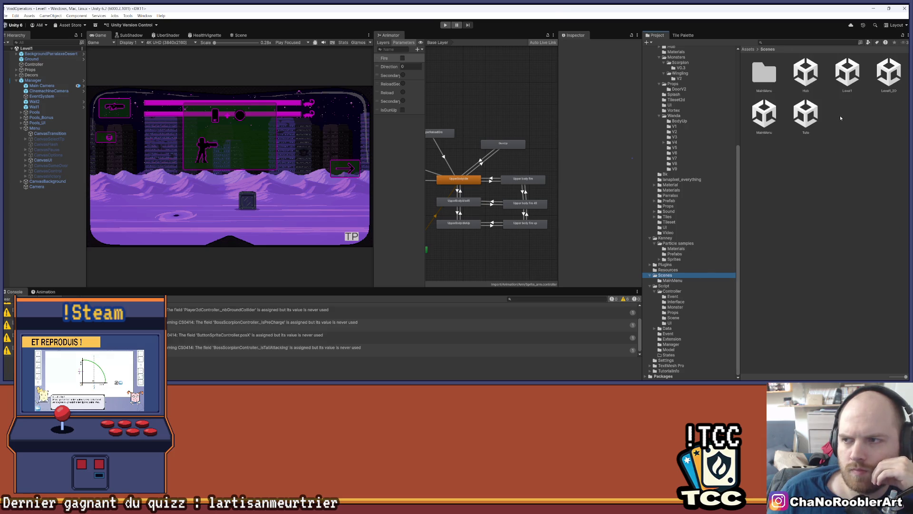
pyautogui.click(889, 73)
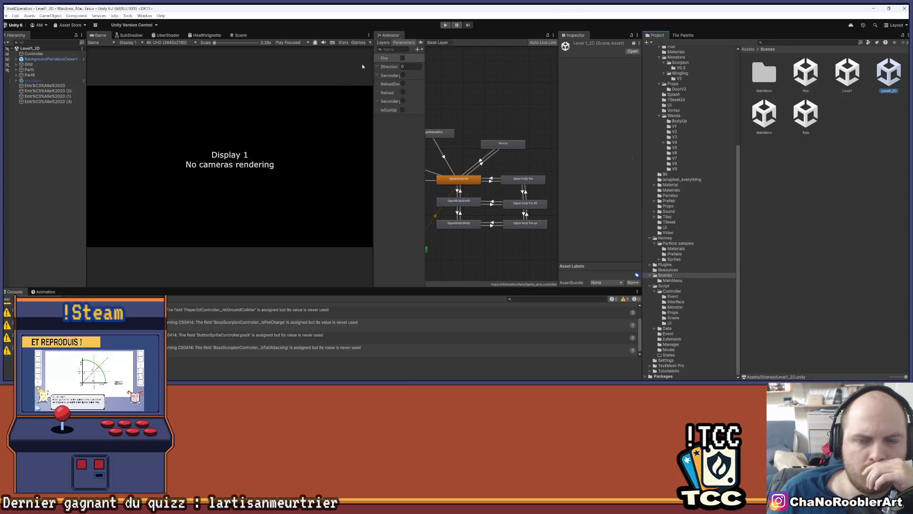
pyautogui.click(32, 80)
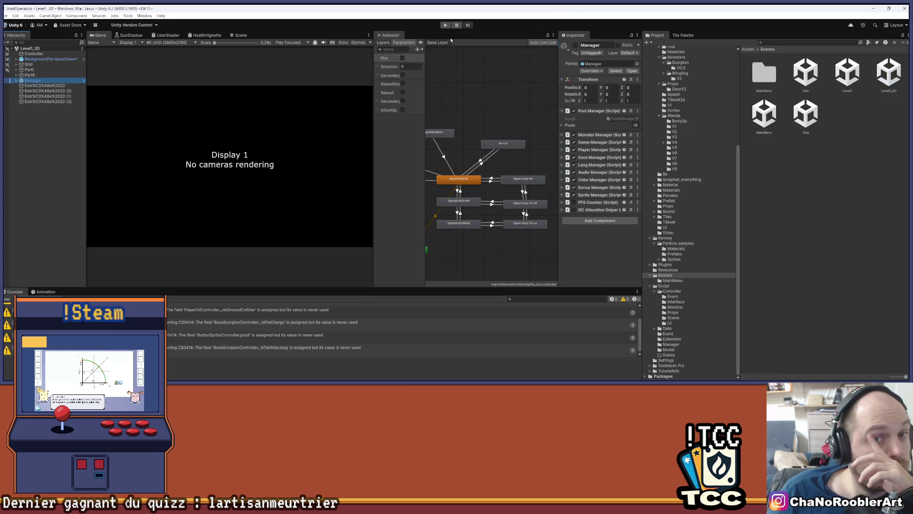
pyautogui.click(576, 46)
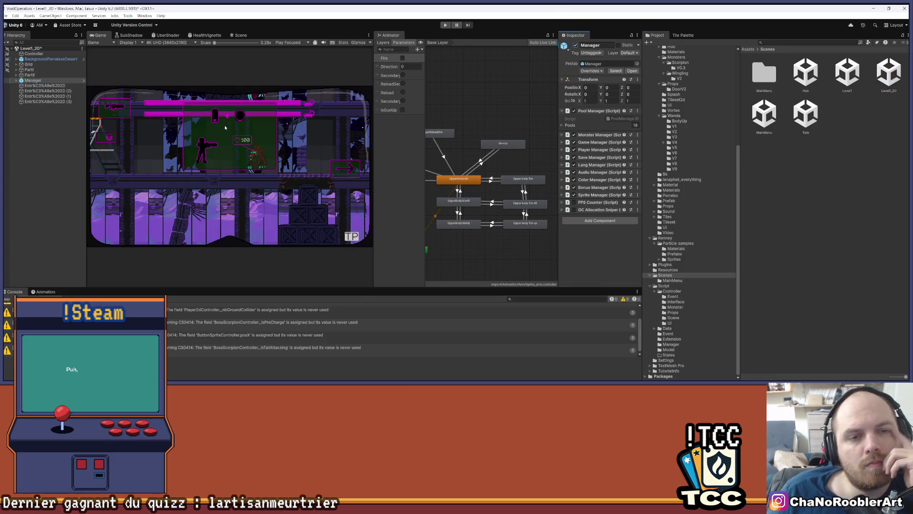
# In the Scene view, expand Grid and select TilemapWall to confirm it carries the Wall tag
pyautogui.click(240, 35)
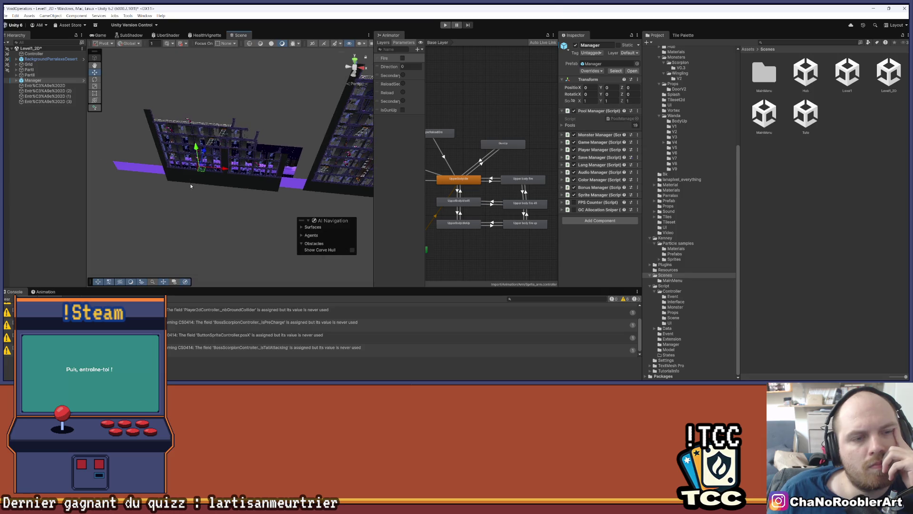
pyautogui.moveTo(237, 139); pyautogui.dragTo(185, 155)
pyautogui.click(16, 64)
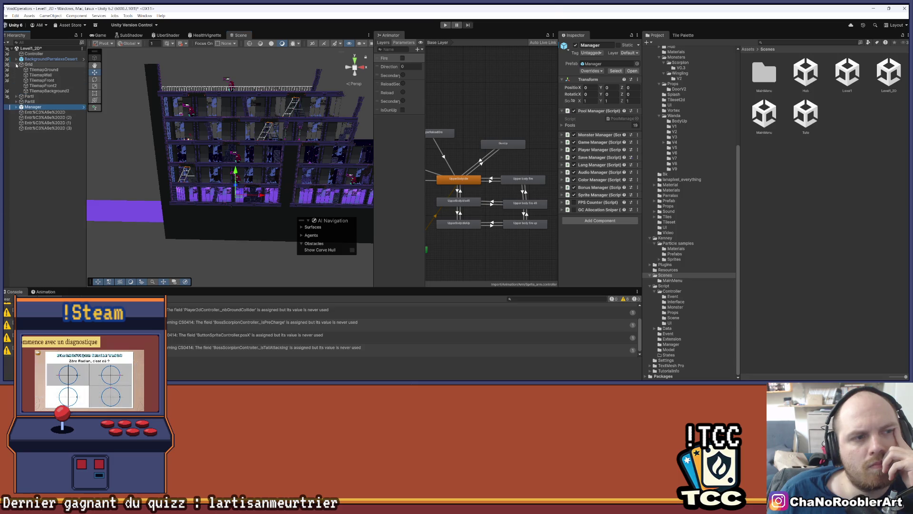
pyautogui.click(53, 75)
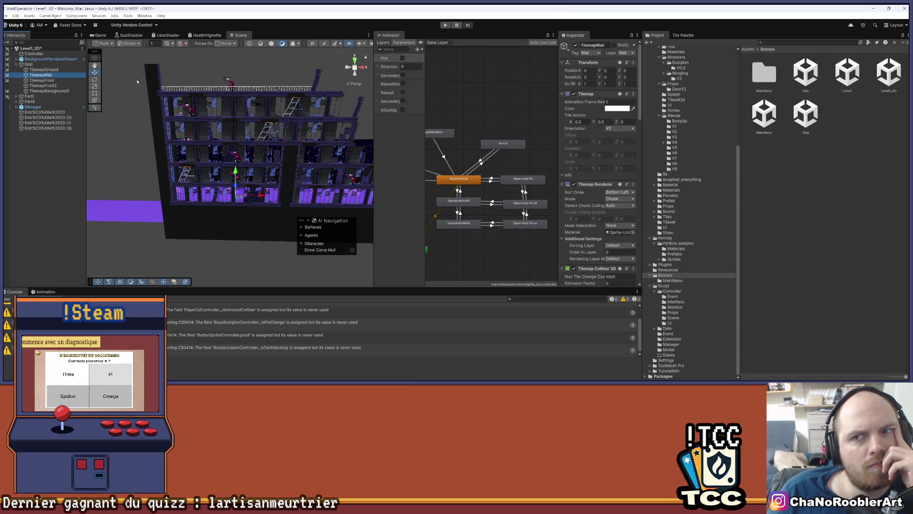
pyautogui.hotkey('alt', 'Tab')
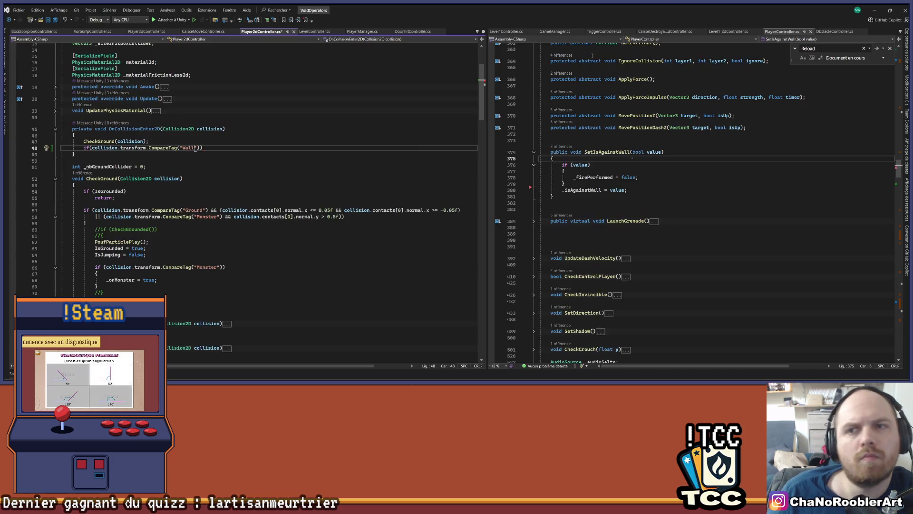
# Add a code block under the Wall check in OnCollisionEnter2D calling SetIsAgainstWall(true)
pyautogui.press('End')
pyautogui.press('Return')
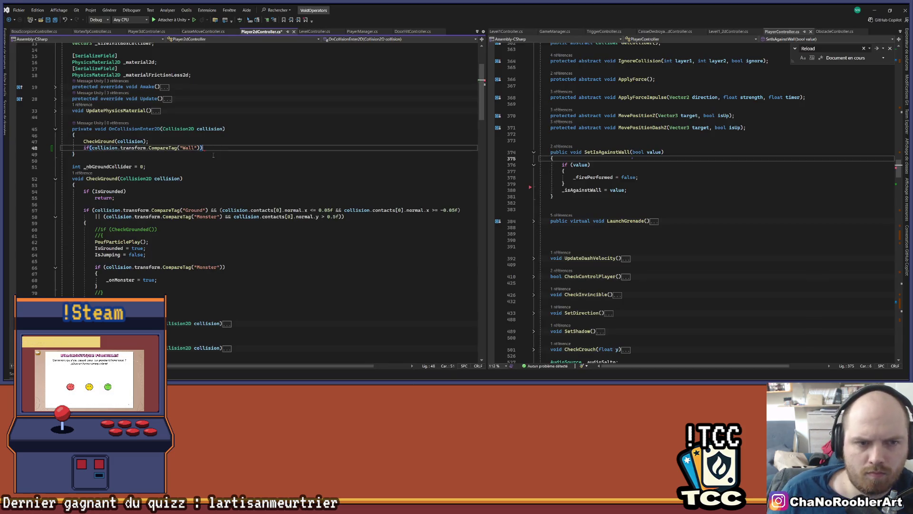
pyautogui.write('{')
pyautogui.press('Return')
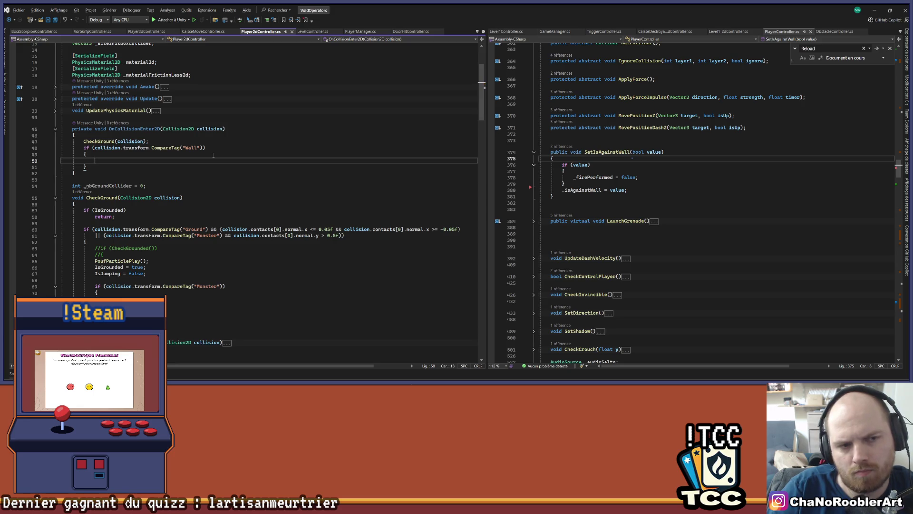
pyautogui.hotkey('ctrl', 'space')
pyautogui.press('Escape')
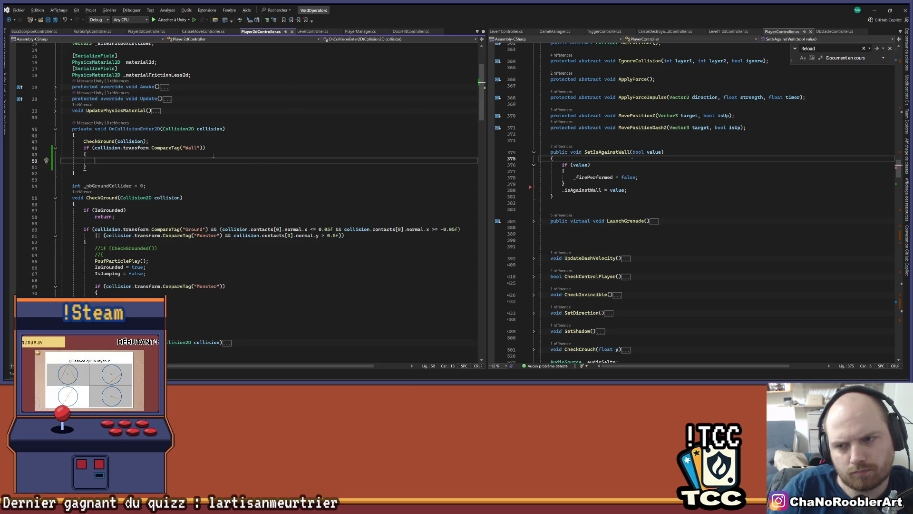
pyautogui.write('SetIsAgainstWall(true);')
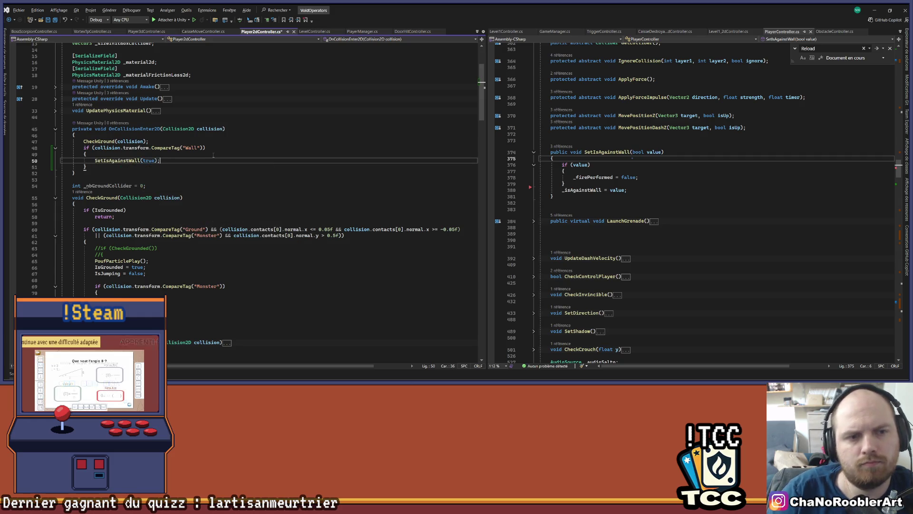
# Paste the Wall check into OnCollisionExit2D after the monster check, with SetIsAgainstWall(false)
pyautogui.moveTo(93, 165); pyautogui.dragTo(61, 147)
pyautogui.hotkey('ctrl', 'c')
pyautogui.scroll(-10, 129, 206)
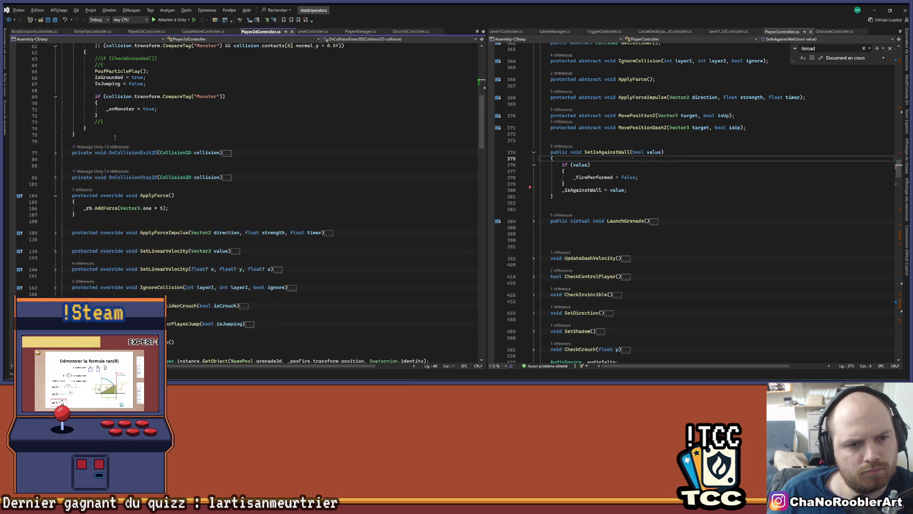
pyautogui.click(55, 152)
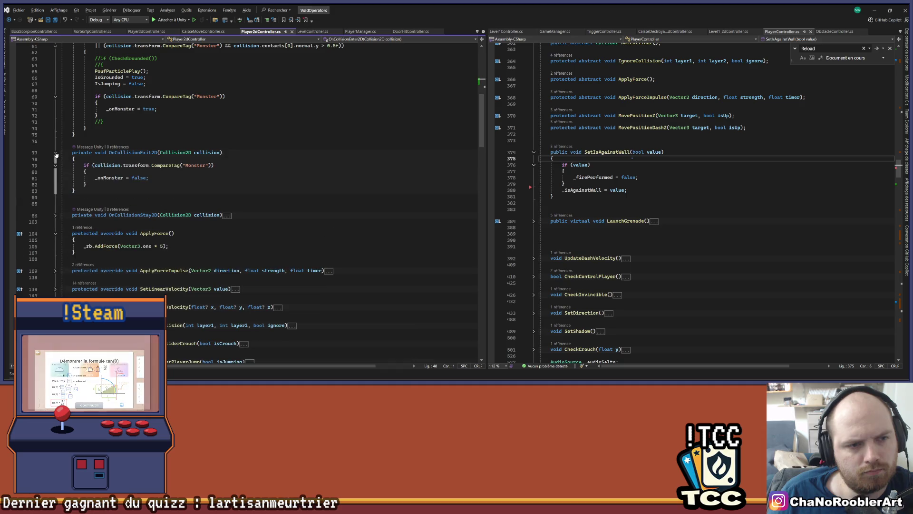
pyautogui.click(97, 183)
pyautogui.press('Return')
pyautogui.press('Return')
pyautogui.hotkey('ctrl', 'v')
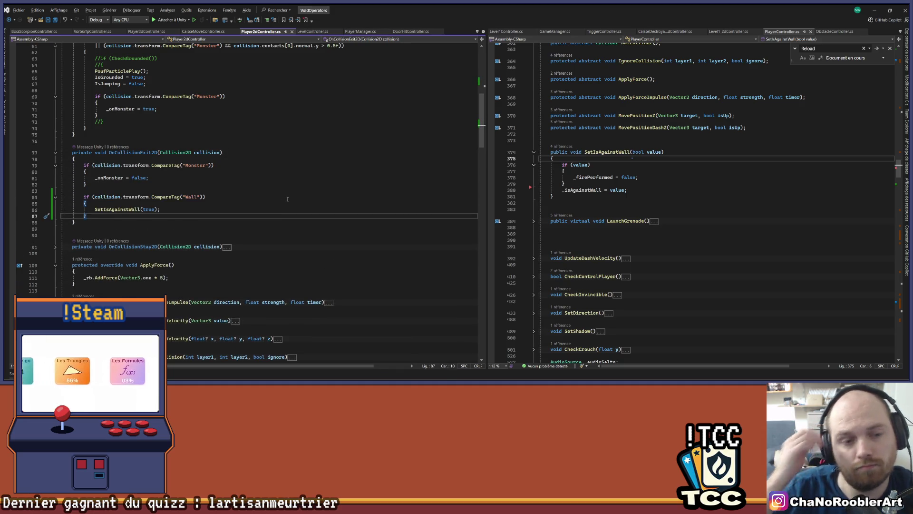
pyautogui.doubleClick(150, 209)
pyautogui.write('false')
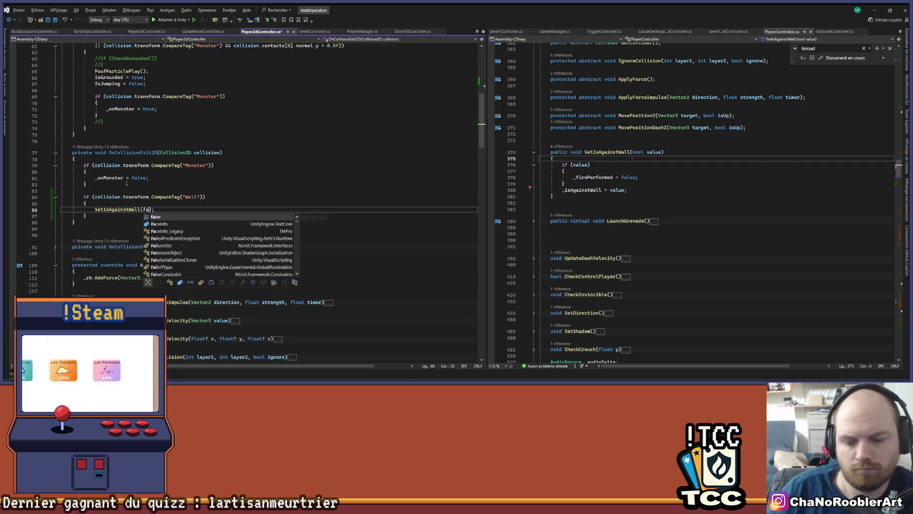
pyautogui.click(377, 211)
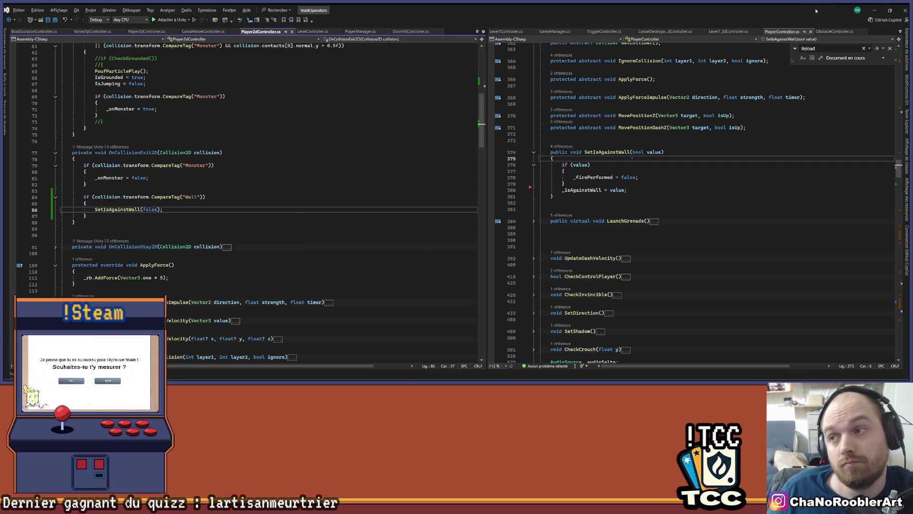
pyautogui.click(874, 10)
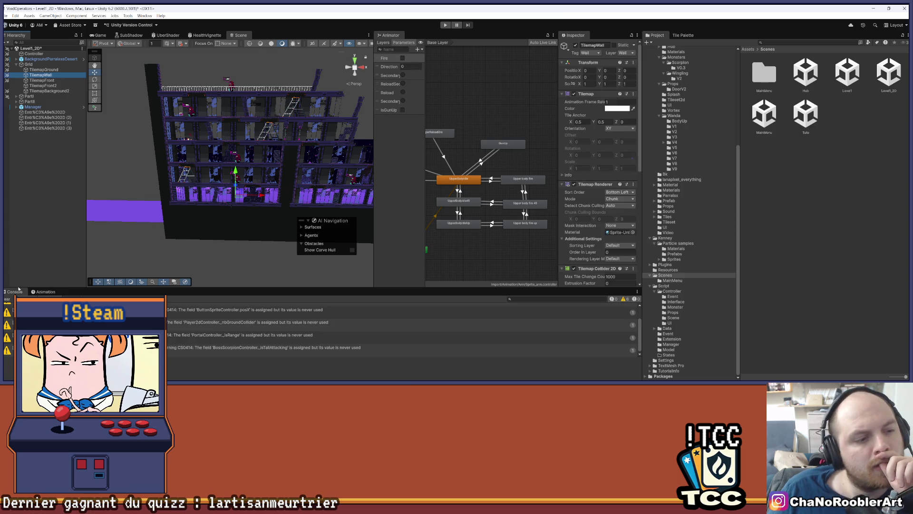
# Enter Play mode and load the Mission 1 2D level (Level1_2D) from the TP menu
pyautogui.click(443, 25)
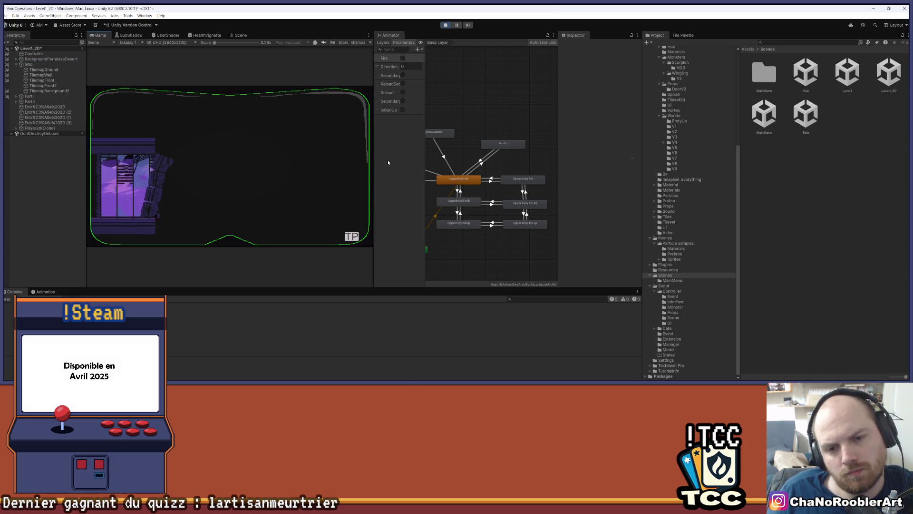
pyautogui.click(348, 236)
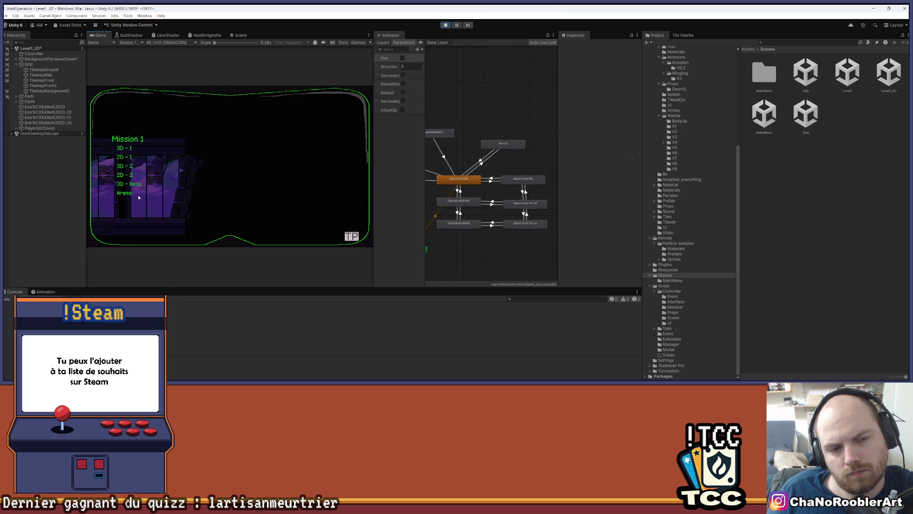
pyautogui.press('Escape')
pyautogui.press('Escape')
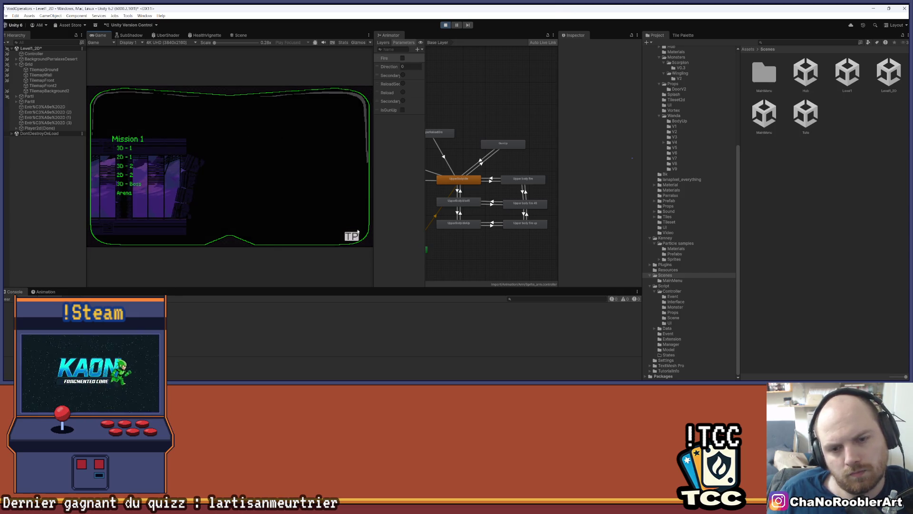
pyautogui.click(120, 175)
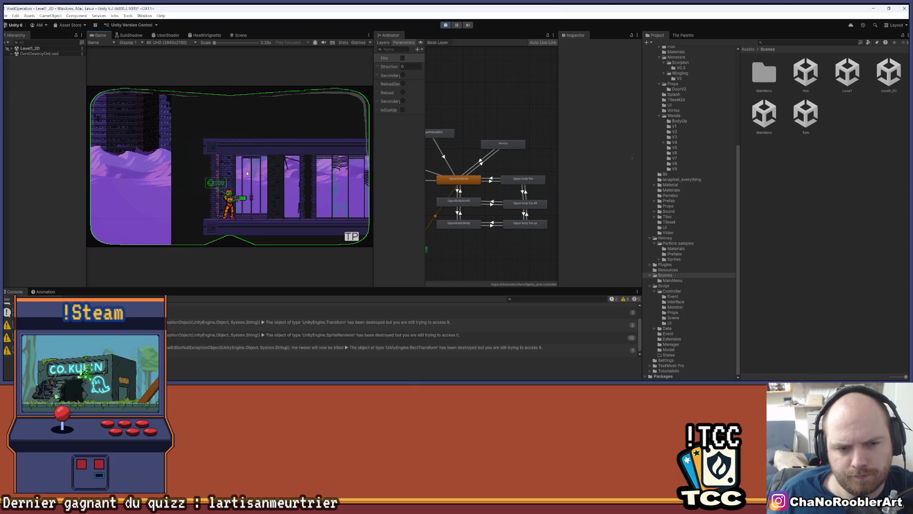
# Walk the player back and forth into the building's wall, checking that the gun raises on contact
pyautogui.press('d')
pyautogui.press('a')
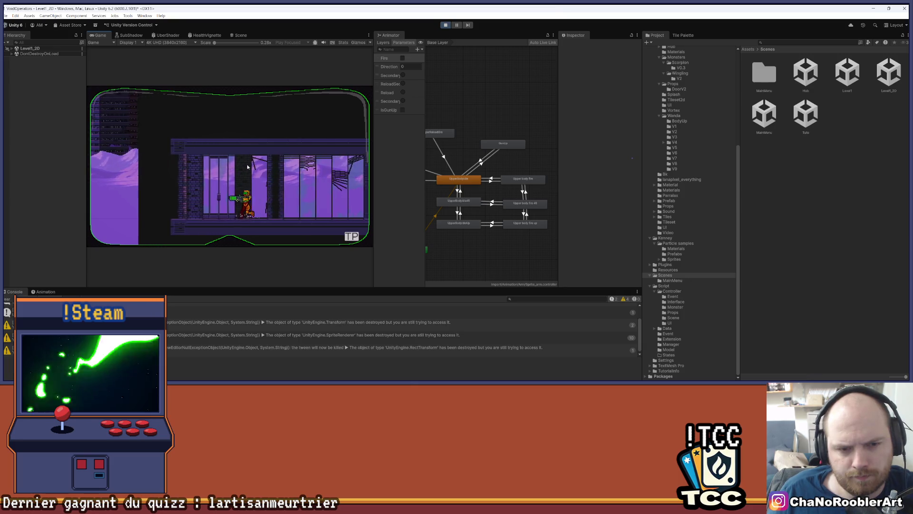
pyautogui.press('d')
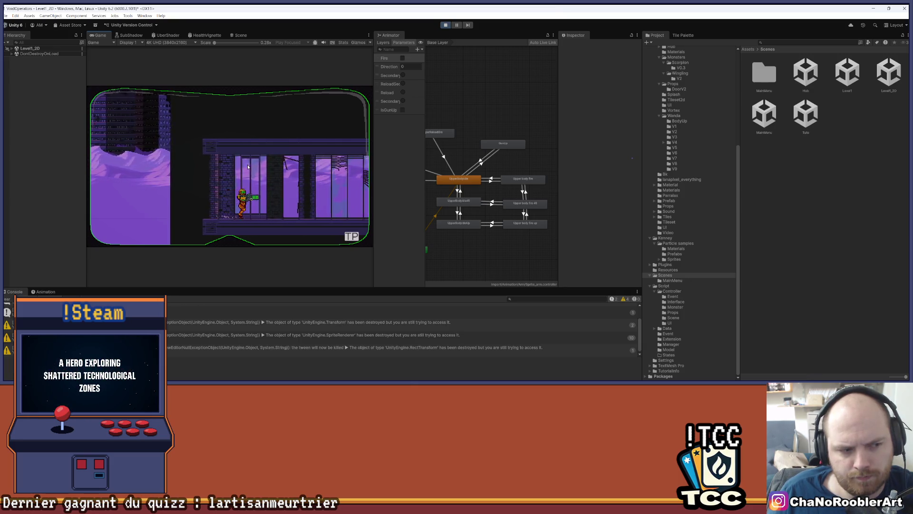
pyautogui.press('a')
pyautogui.press('d')
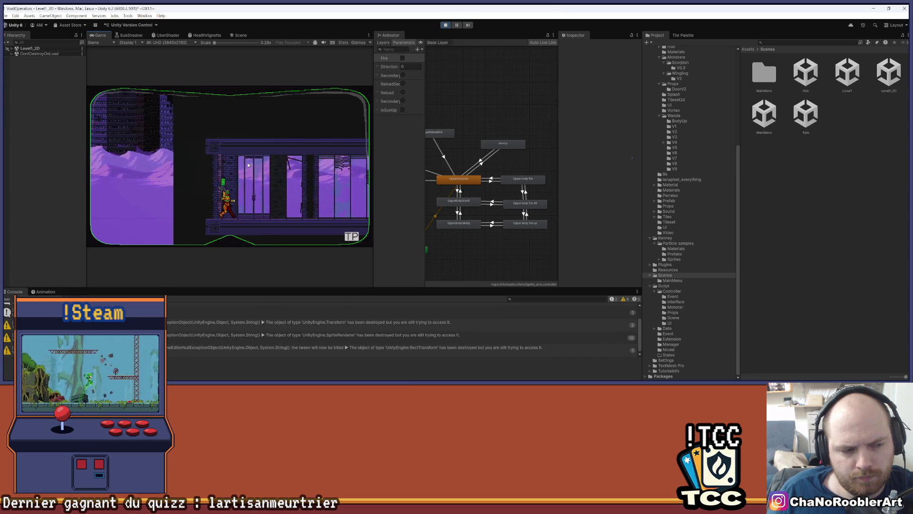
pyautogui.press('a')
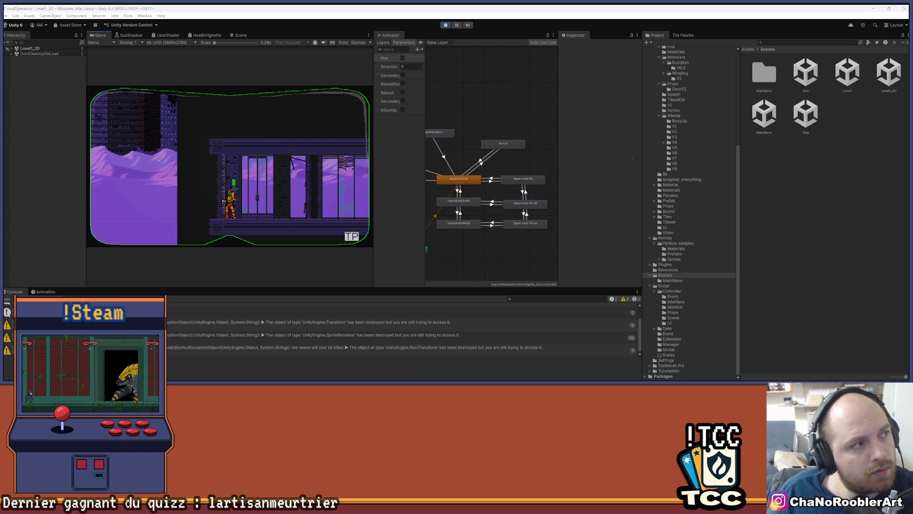
pyautogui.hotkey('alt', 'Tab')
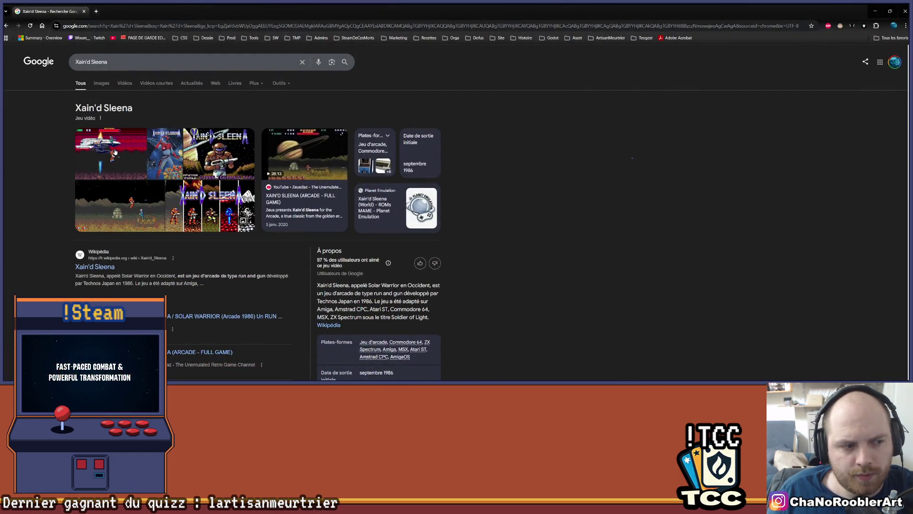
# Preview several Xain'd Sleena screenshots and image results, then minimize Chrome
pyautogui.click(145, 213)
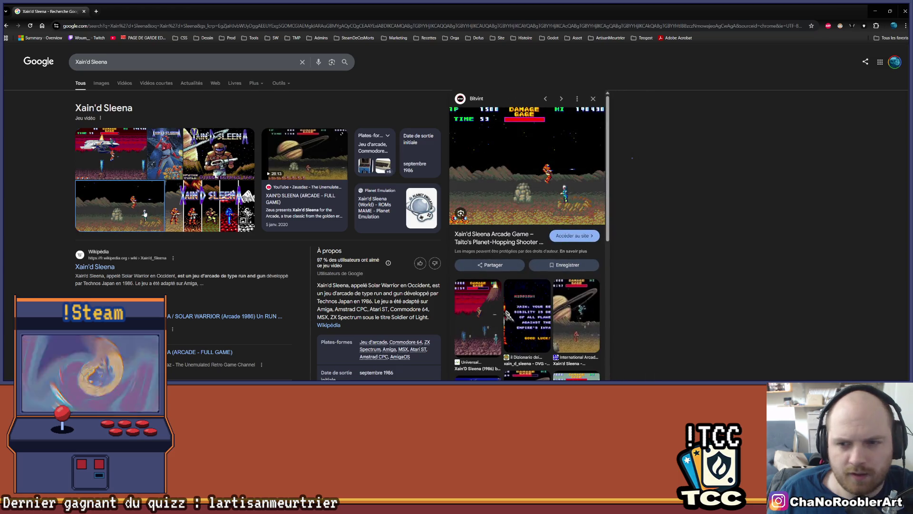
pyautogui.click(215, 154)
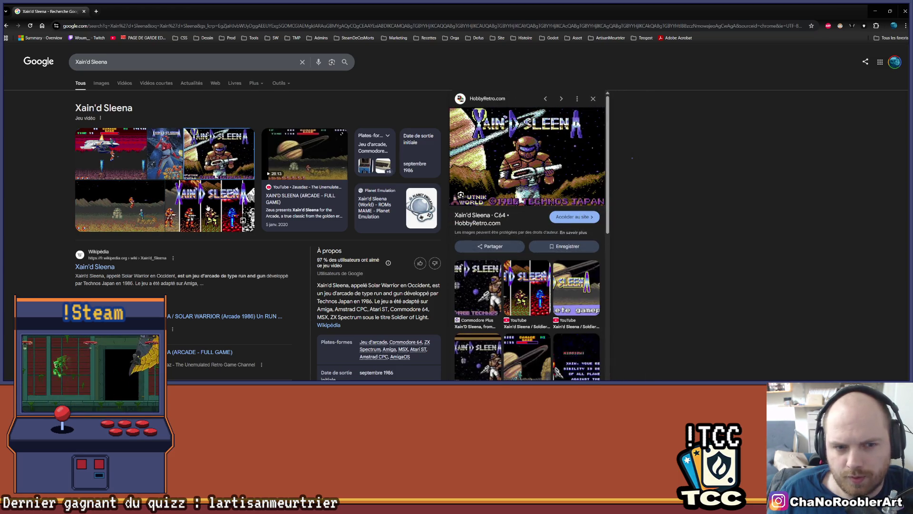
pyautogui.click(164, 155)
pyautogui.click(112, 157)
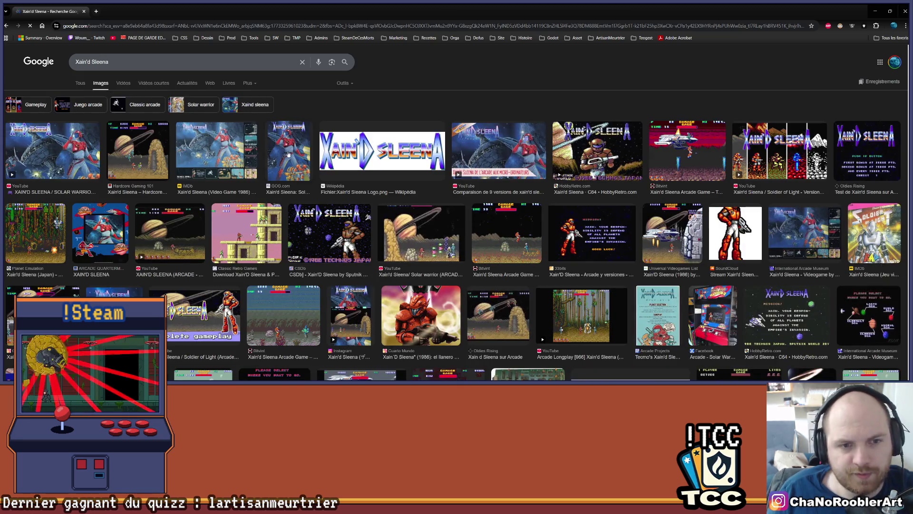
pyautogui.scroll(-1, 517, 232)
pyautogui.scroll(-1, 517, 232)
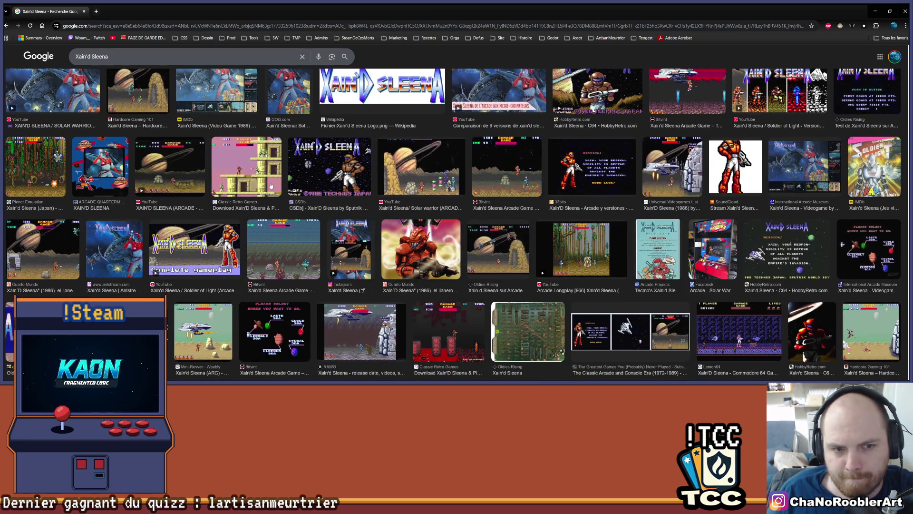
pyautogui.click(255, 175)
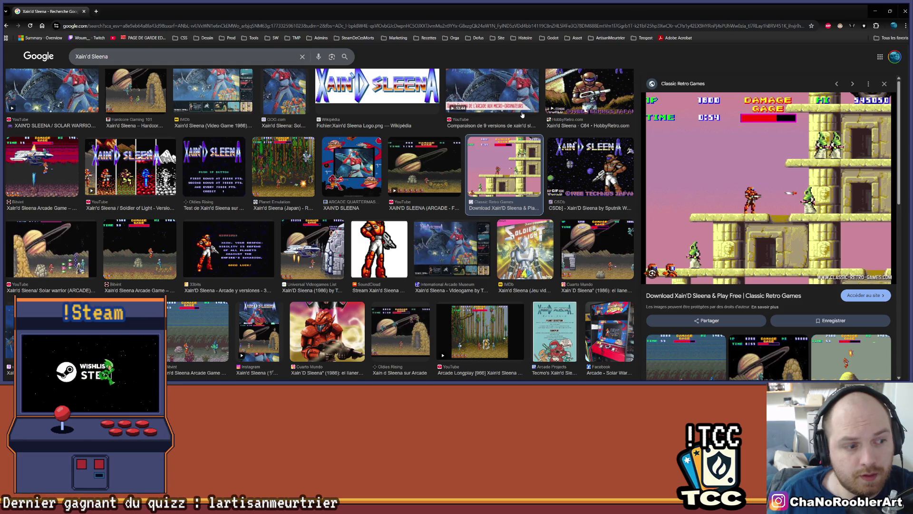
pyautogui.scroll(-2, 332, 209)
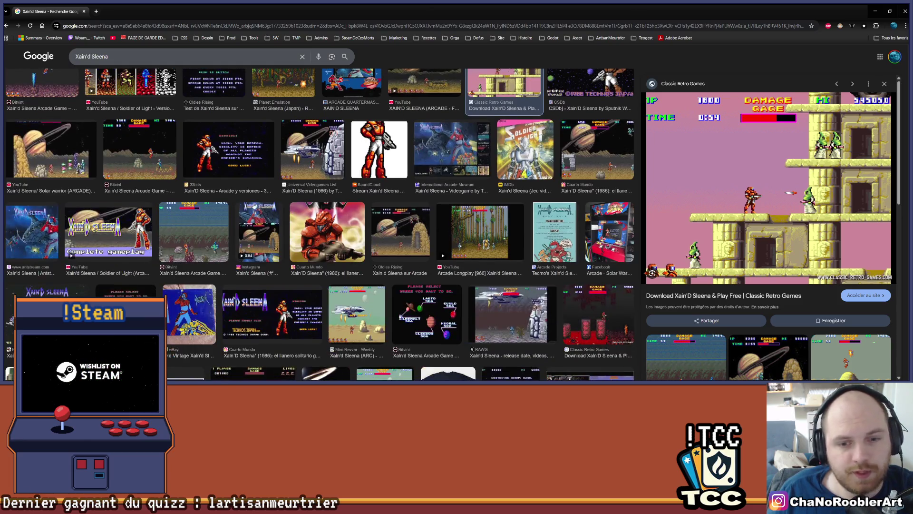
pyautogui.click(876, 12)
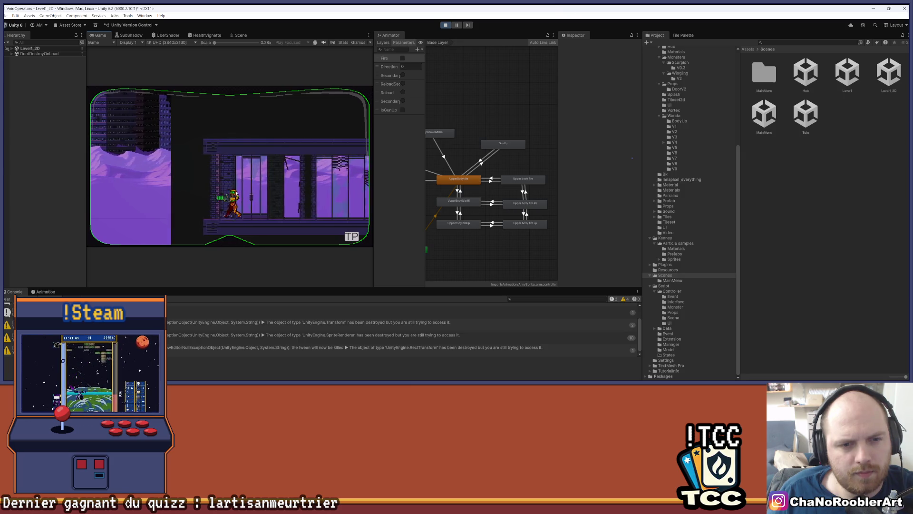
# Expand Level1_2D > Player2d(Clone) > Sprite in the Hierarchy while the game runs
pyautogui.press('d')
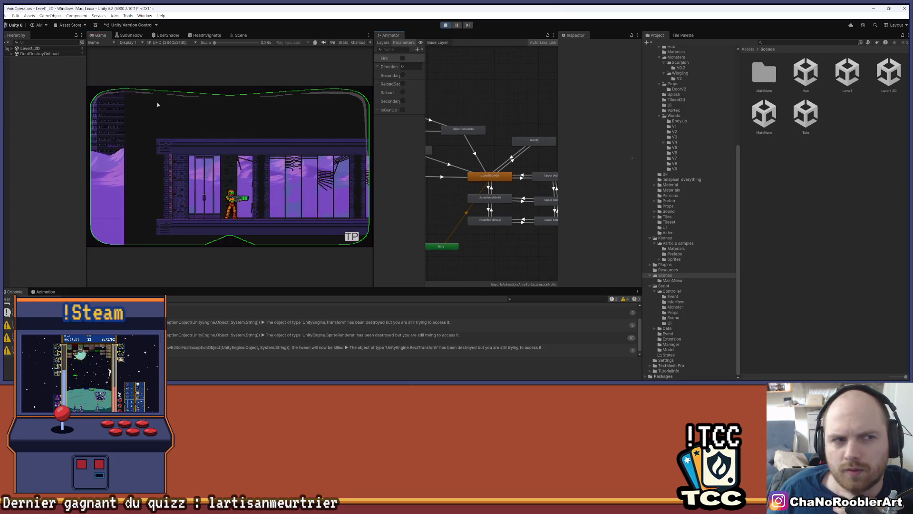
pyautogui.click(12, 48)
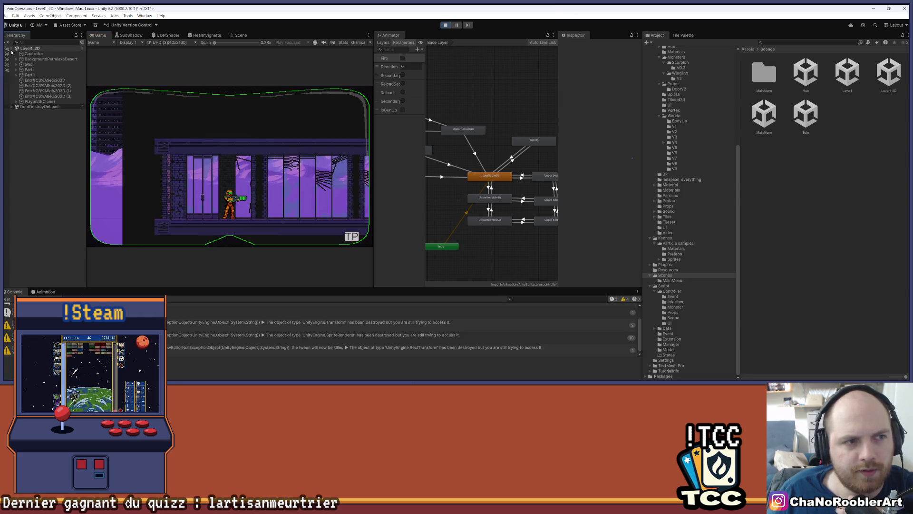
pyautogui.click(15, 102)
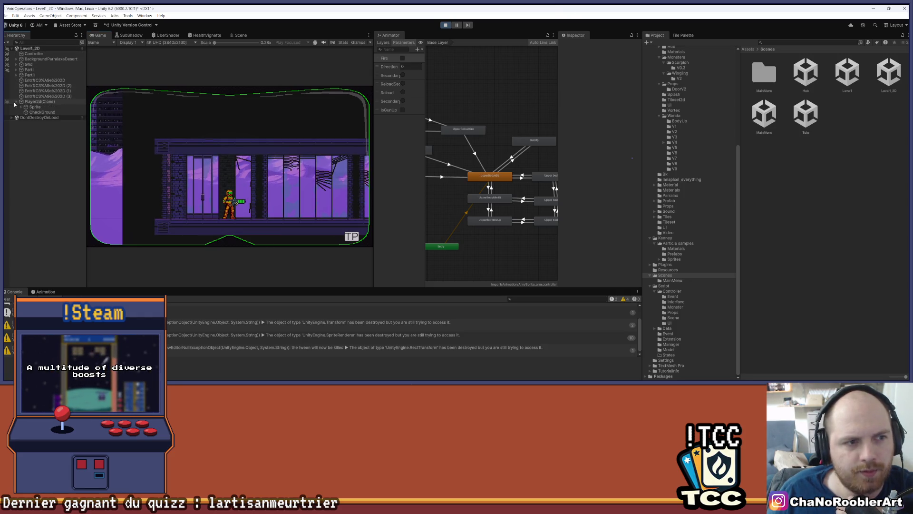
pyautogui.click(21, 106)
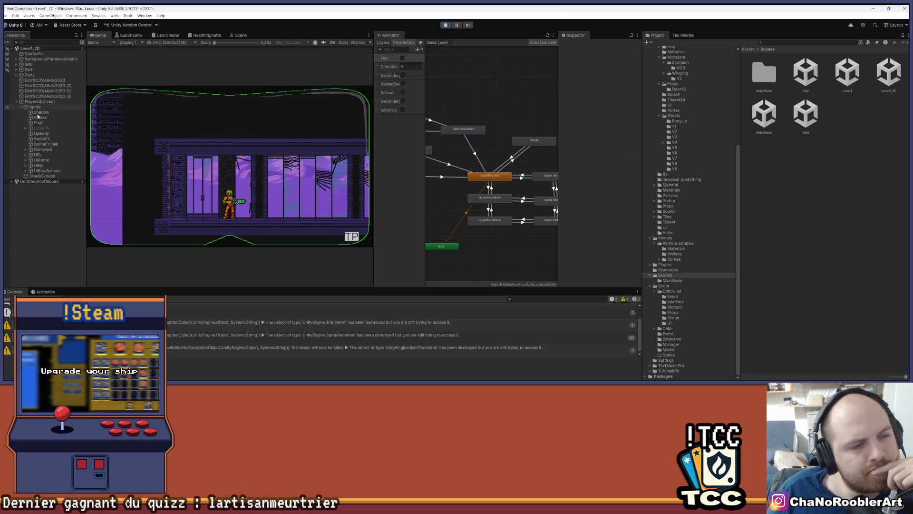
pyautogui.click(26, 149)
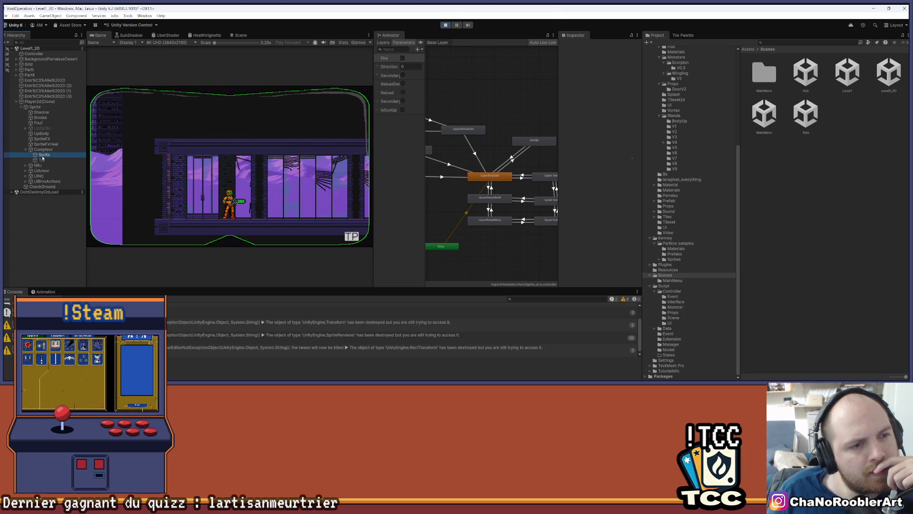
pyautogui.scroll(-3, 518, 118)
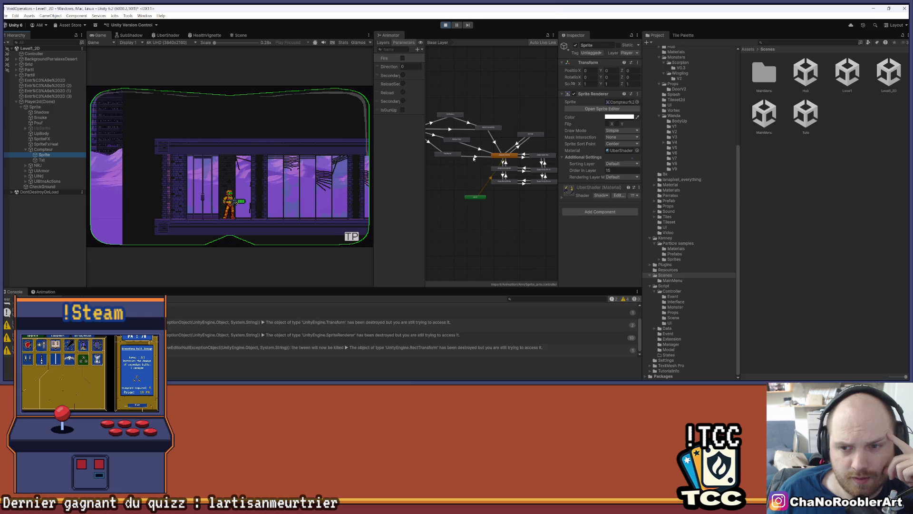
pyautogui.click(299, 157)
pyautogui.press('a')
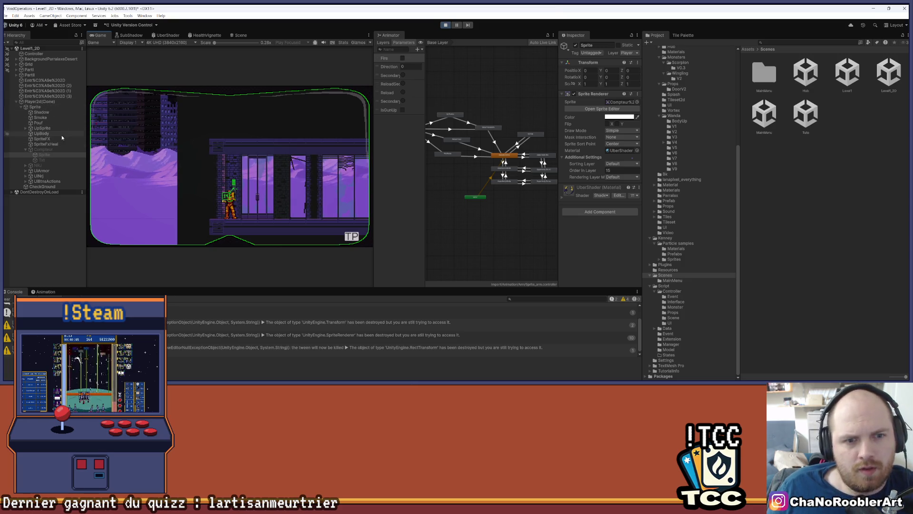
# Select the player's Sprite_arm so the Animator shows its GunUp and UpperBodyIdle states
pyautogui.click(54, 102)
pyautogui.click(50, 108)
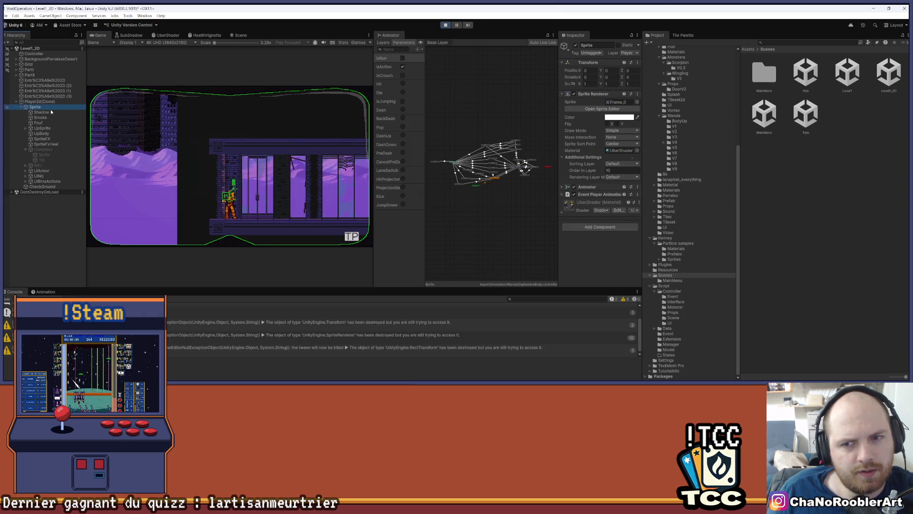
pyautogui.click(26, 128)
pyautogui.click(48, 133)
pyautogui.scroll(5, 495, 144)
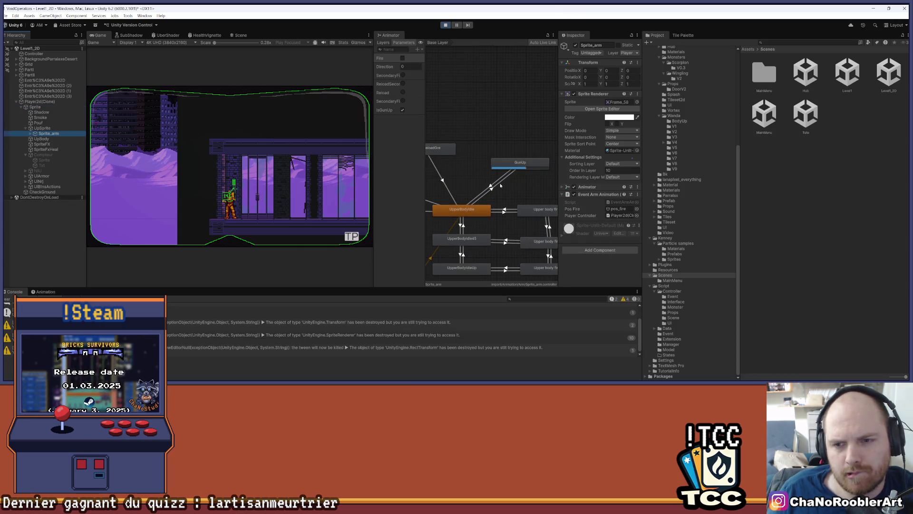
# Inspect the GunUp to UpperBodyIdle transition timing, then walk left and right, aim up and reload
pyautogui.click(490, 186)
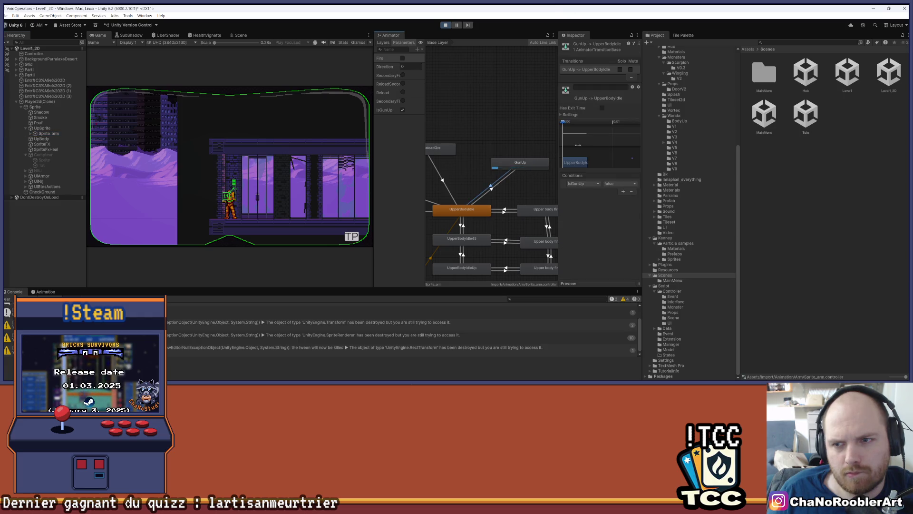
pyautogui.click(562, 115)
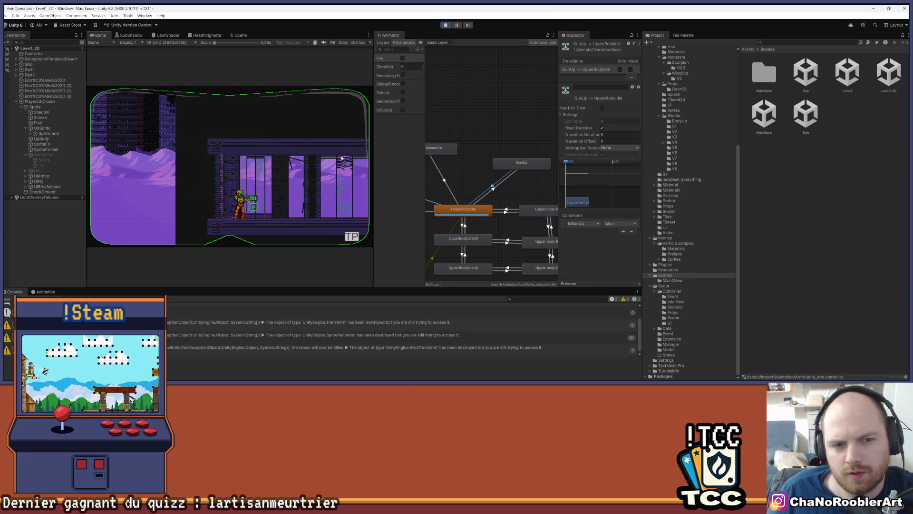
pyautogui.press('d')
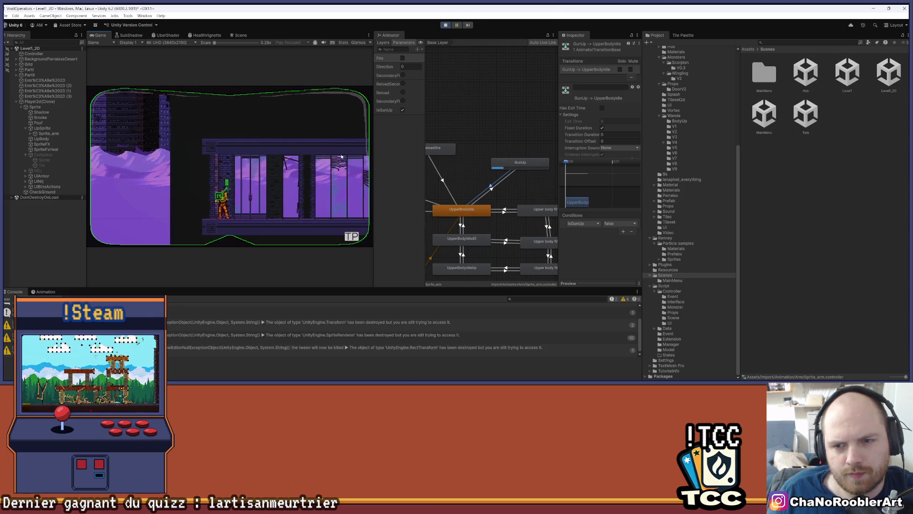
pyautogui.press('a')
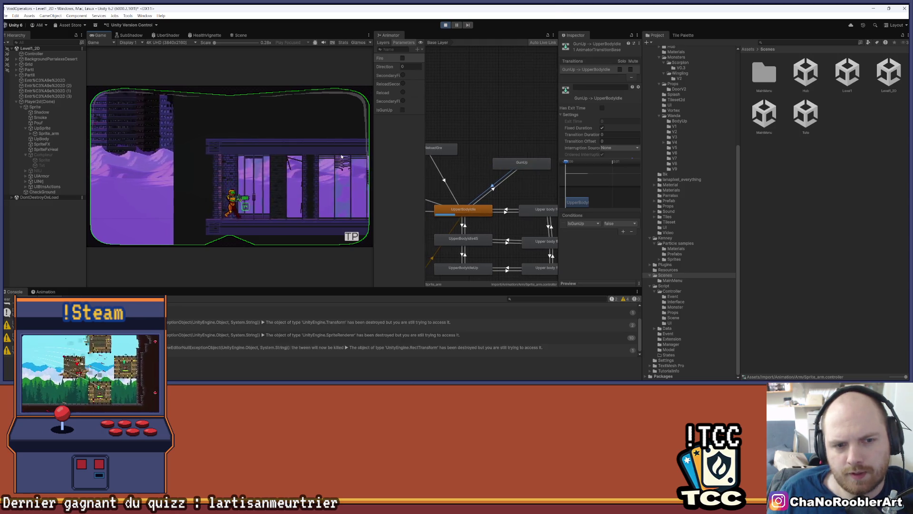
pyautogui.press('d')
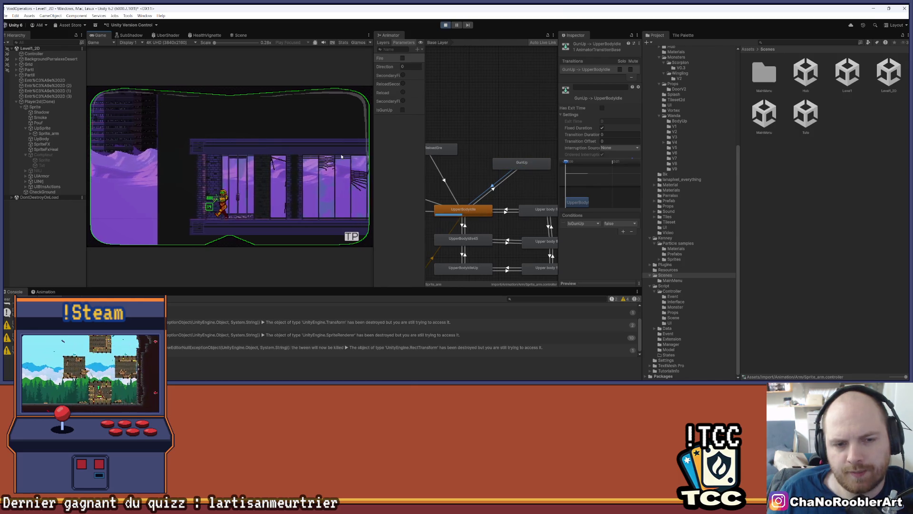
pyautogui.press('d')
pyautogui.press('a')
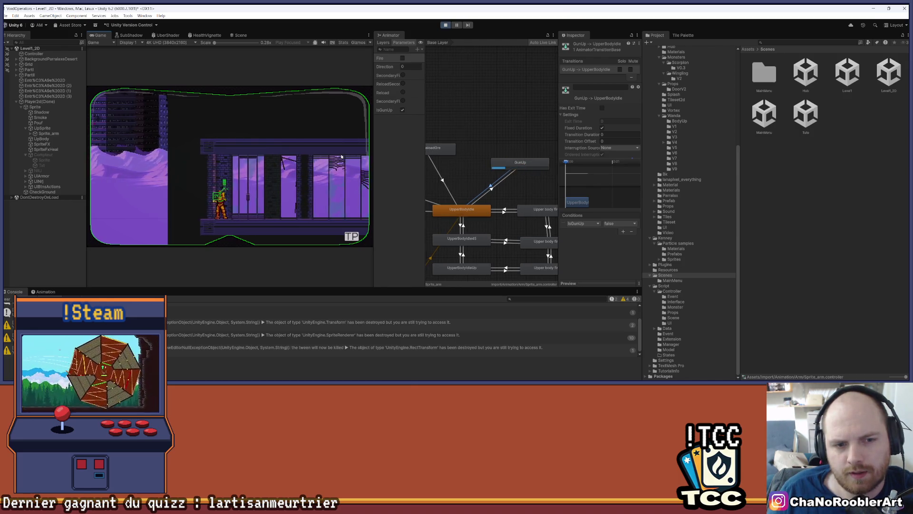
pyautogui.press('w')
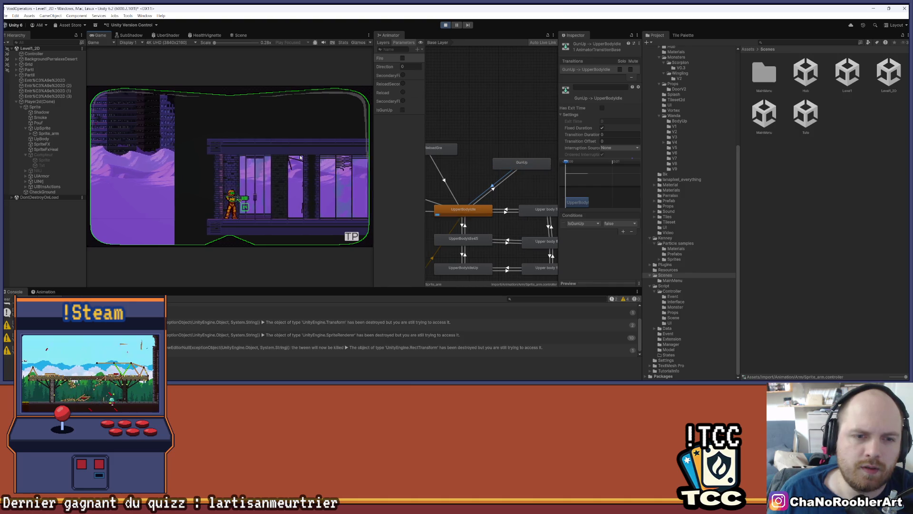
pyautogui.press('r')
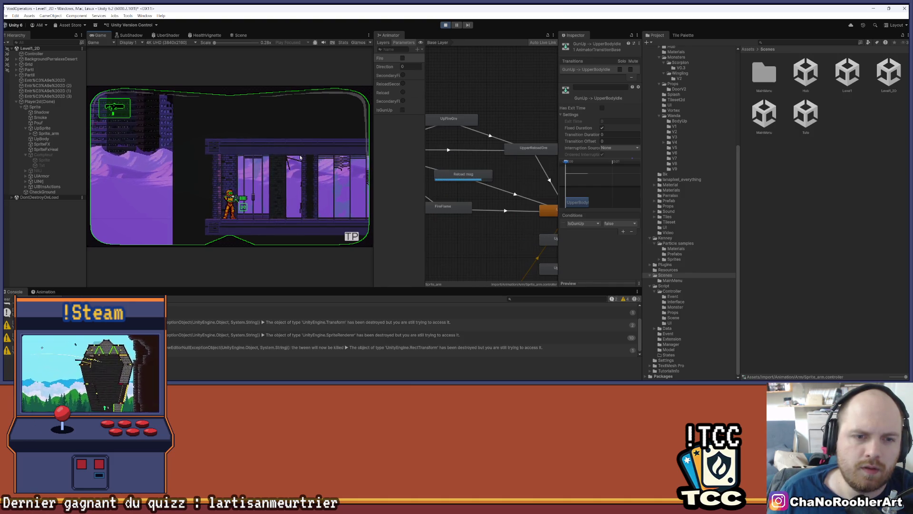
# Walk, aim up and reload, jump onto the rubble block and climb out of the rope shaft
pyautogui.press('Left')
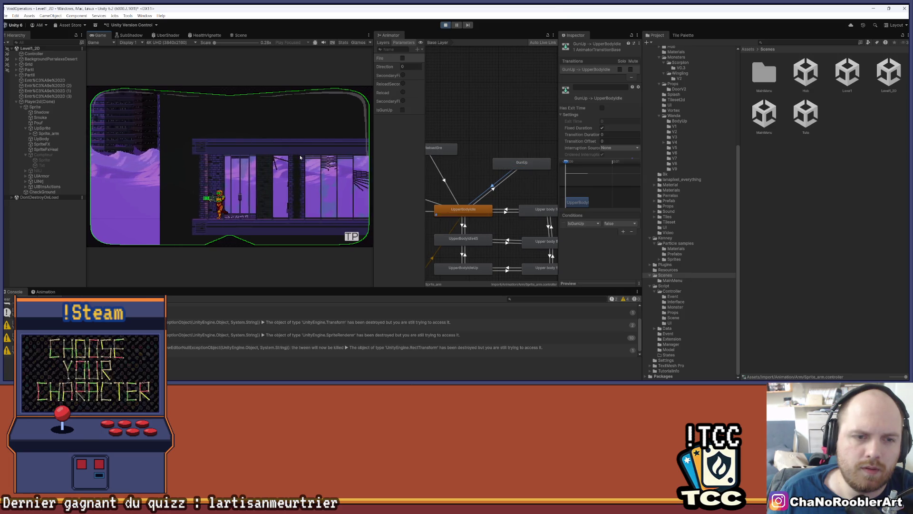
pyautogui.press('Up')
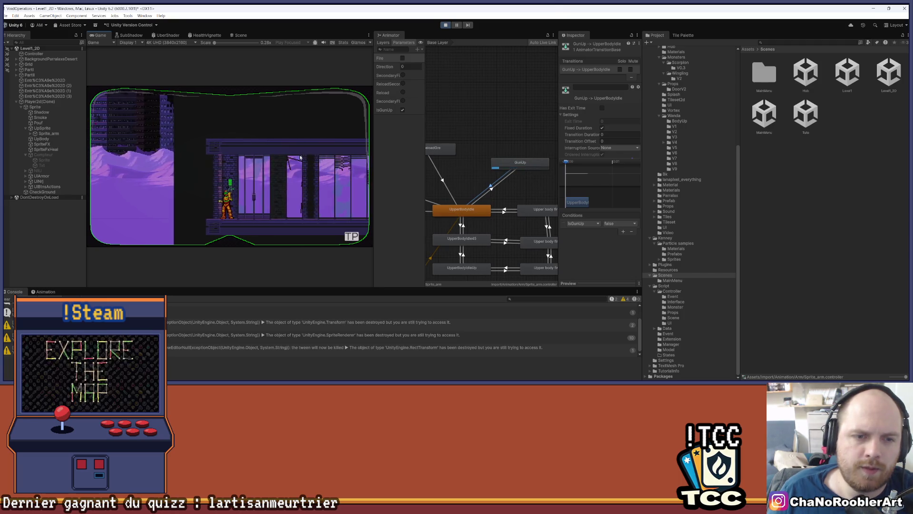
pyautogui.press('Right')
pyautogui.press('Right')
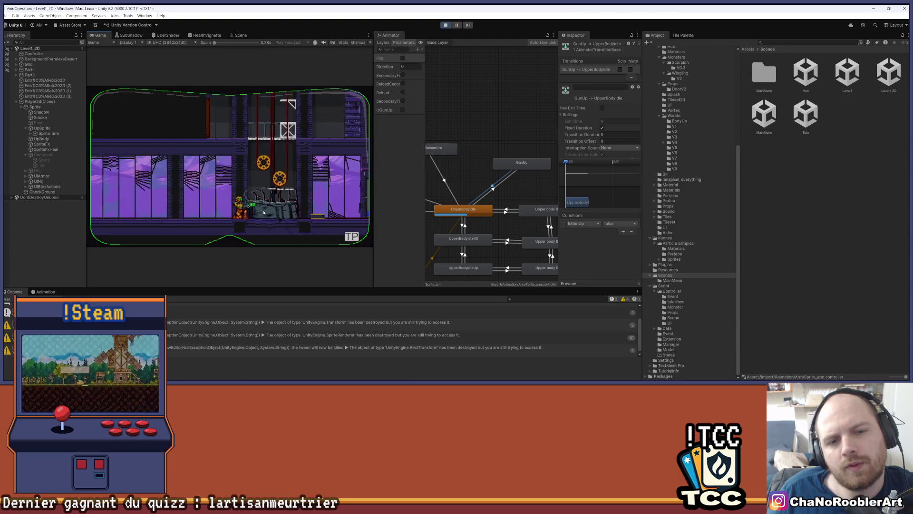
pyautogui.press('r')
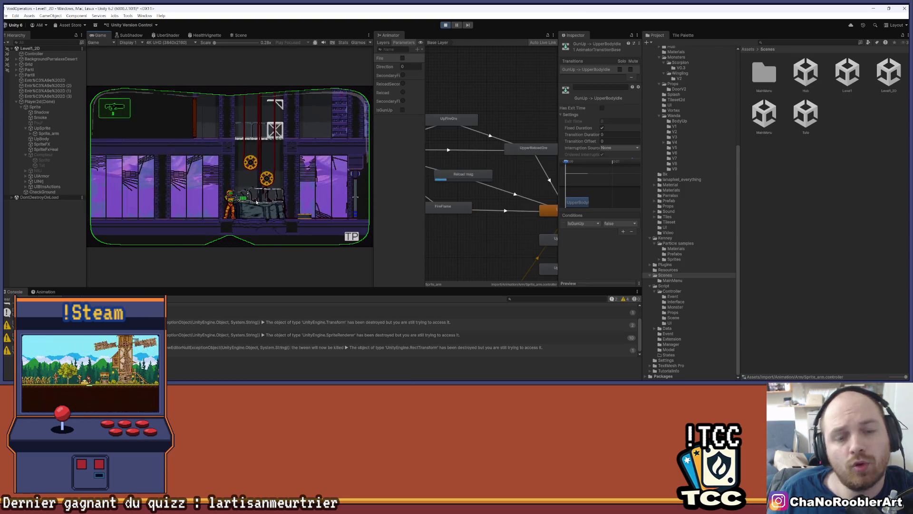
pyautogui.press('space')
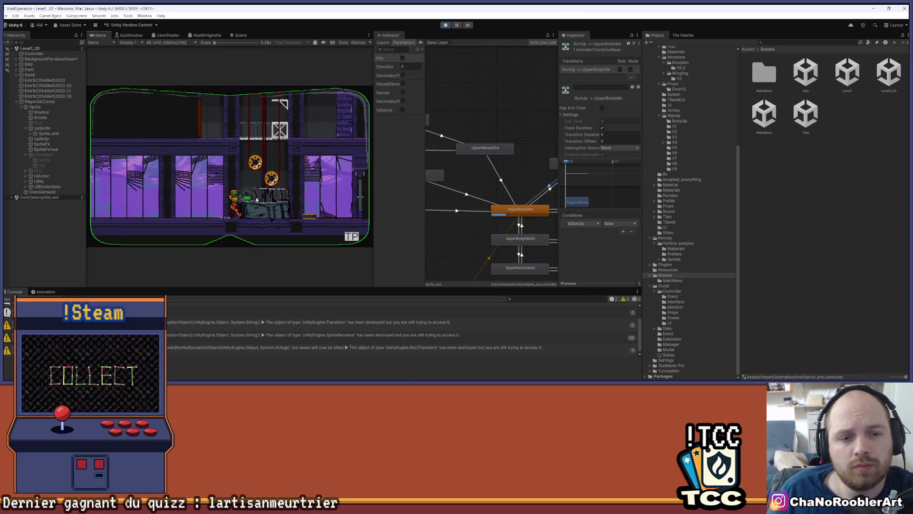
pyautogui.press('d')
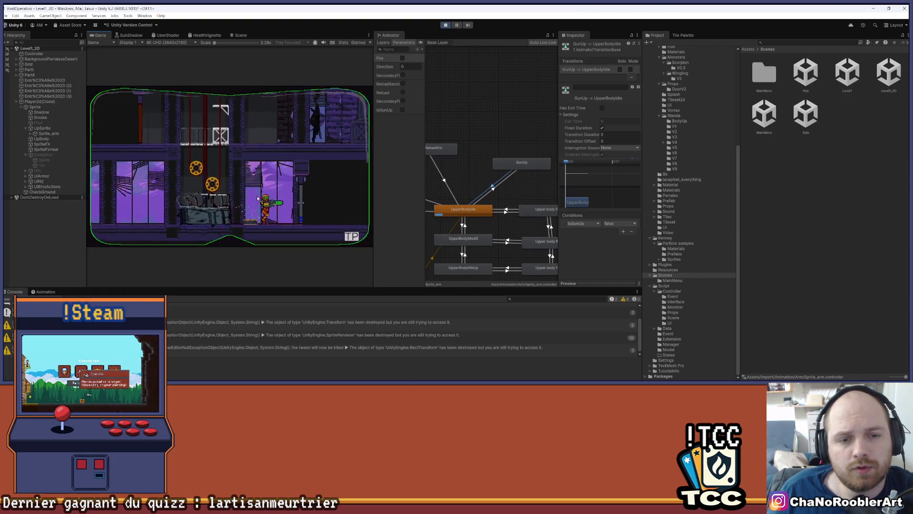
pyautogui.press('w')
pyautogui.press('a')
pyautogui.press('space')
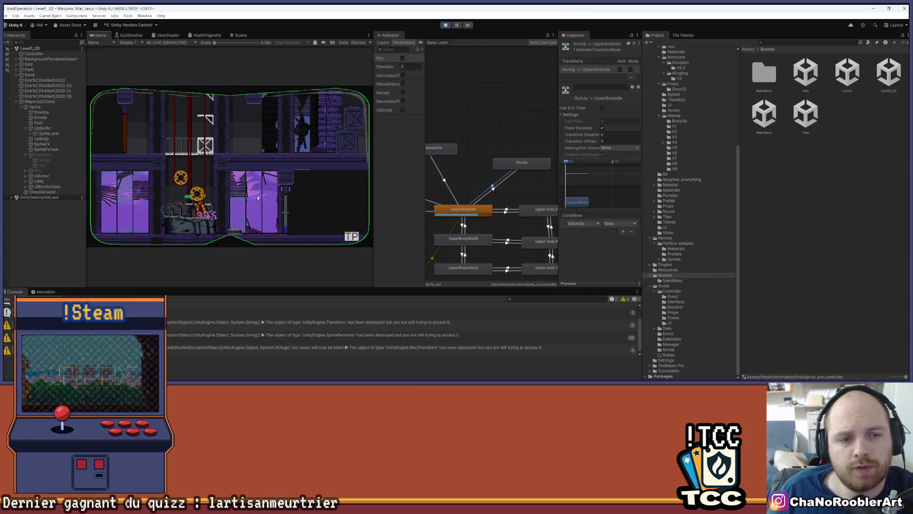
pyautogui.press('w')
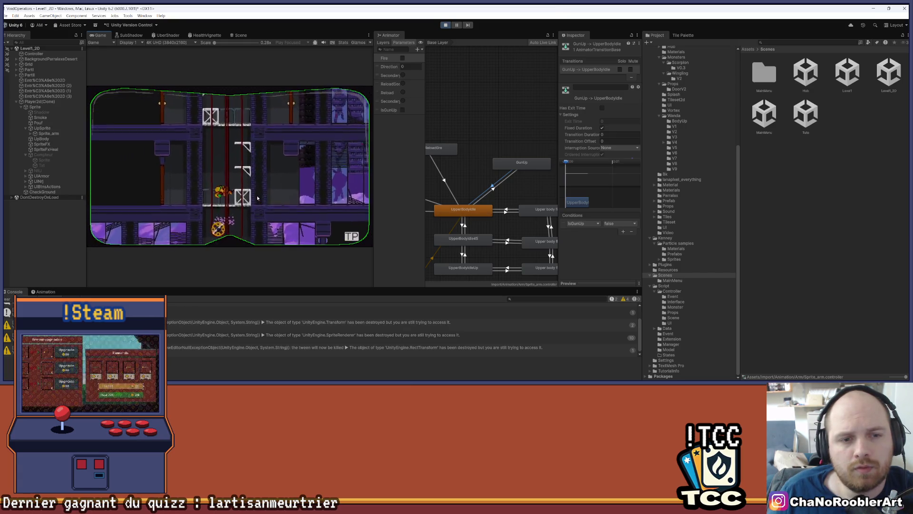
pyautogui.press('a')
# Cross the central ladder and walk right into a wall to raise the gun, then back left
pyautogui.press('d')
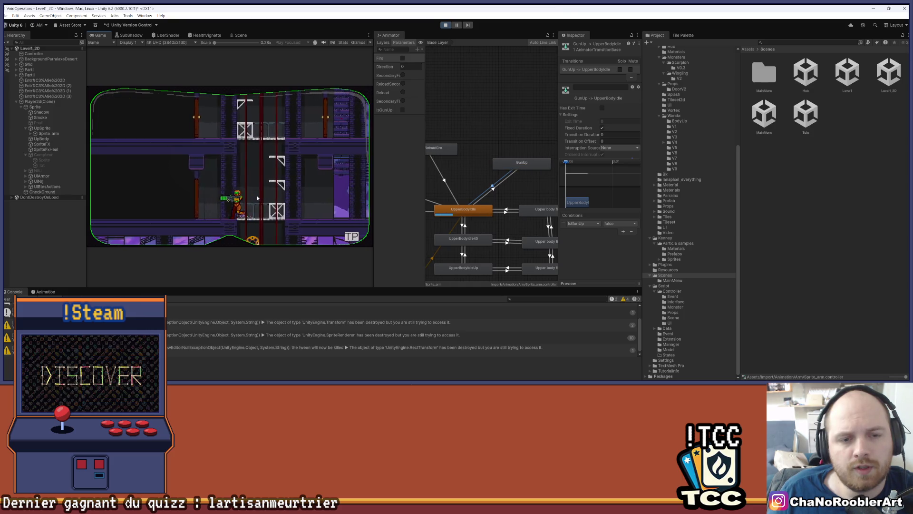
pyautogui.press('a')
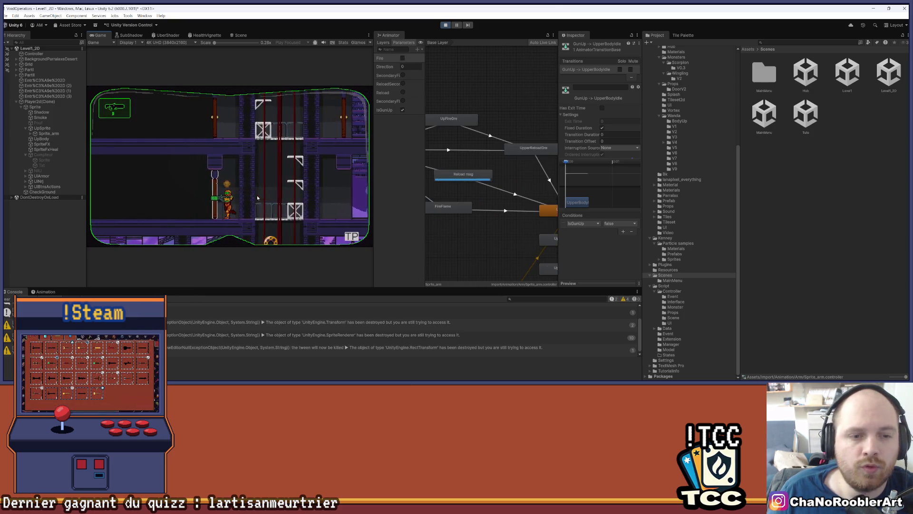
pyautogui.press('d')
pyautogui.press('d')
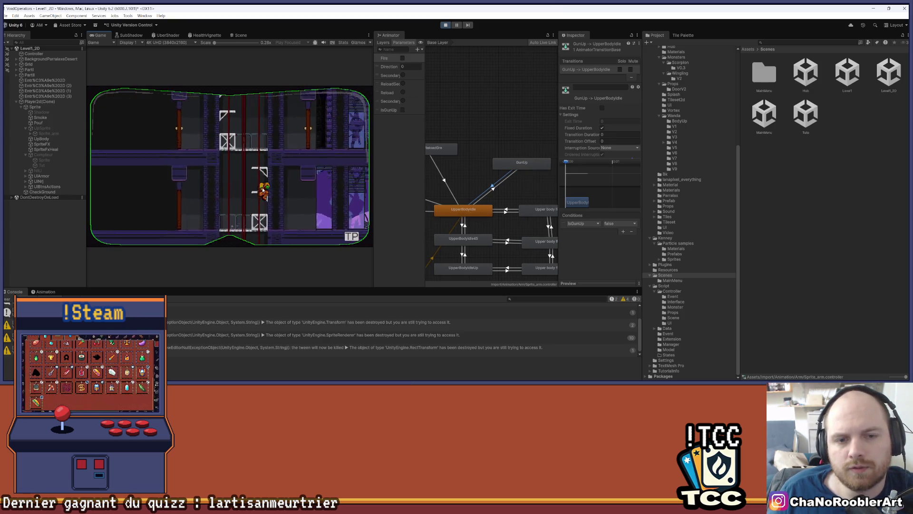
pyautogui.press('d')
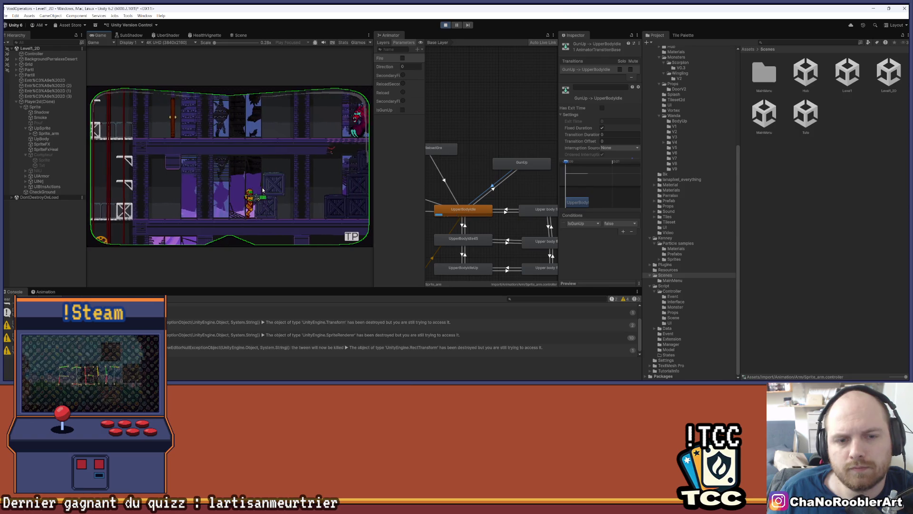
pyautogui.press('d')
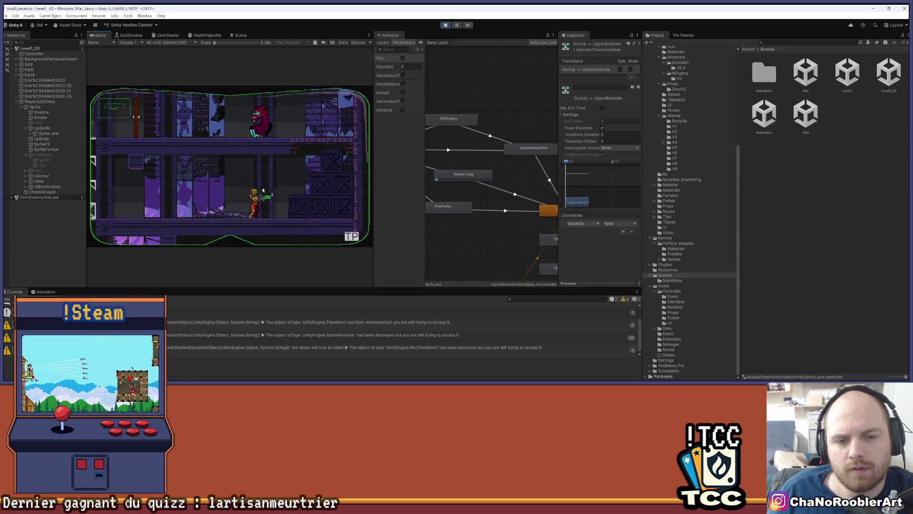
pyautogui.press('d')
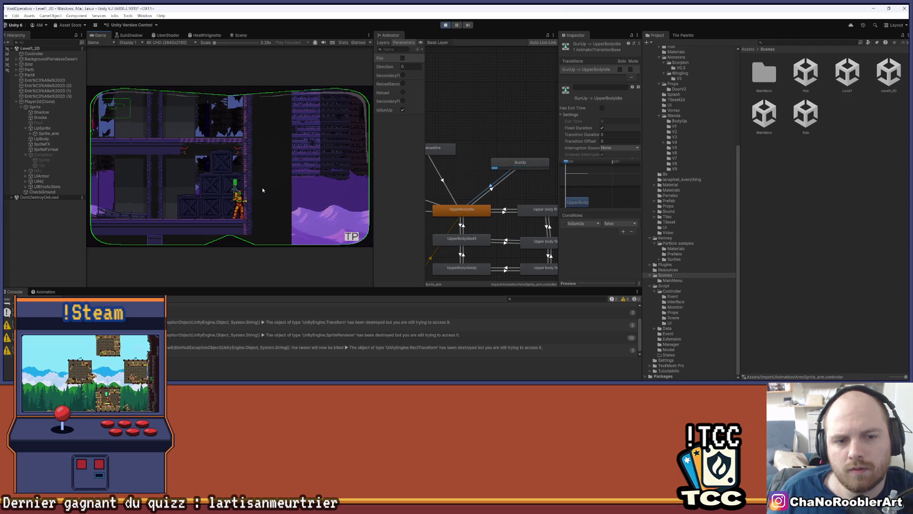
pyautogui.press('a')
pyautogui.press('d')
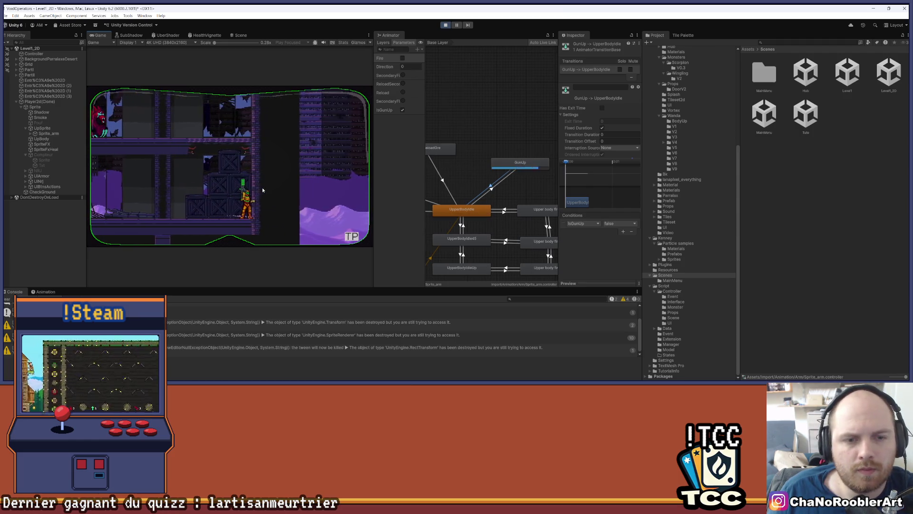
pyautogui.press('a')
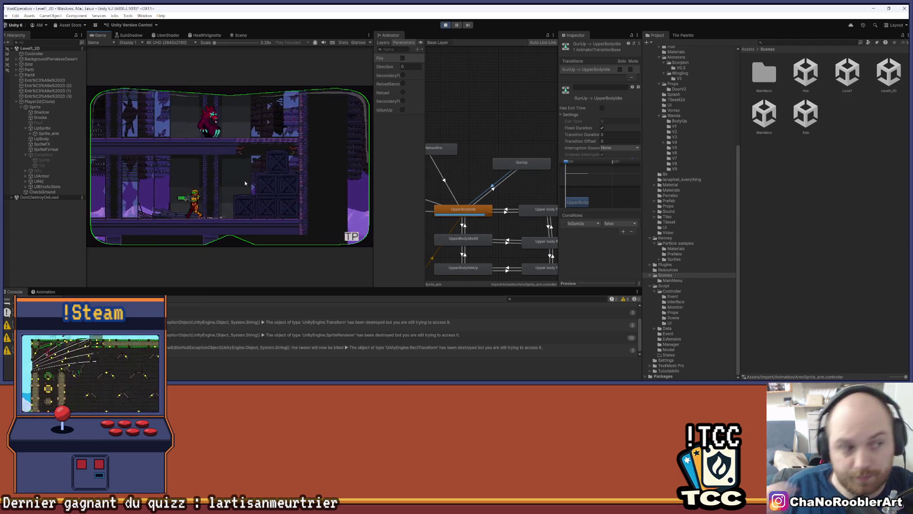
pyautogui.press('a')
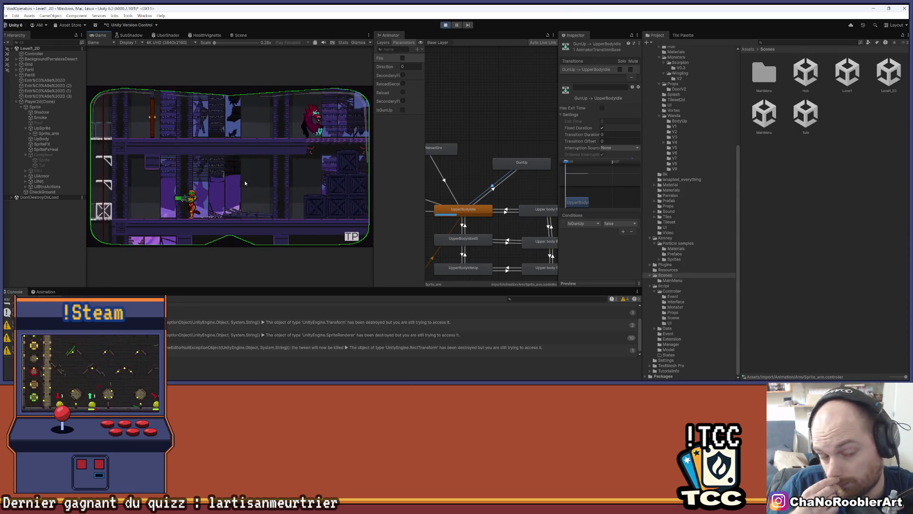
# Climb the pulley shaft onto the new floor and press the character against a wall
pyautogui.press('d')
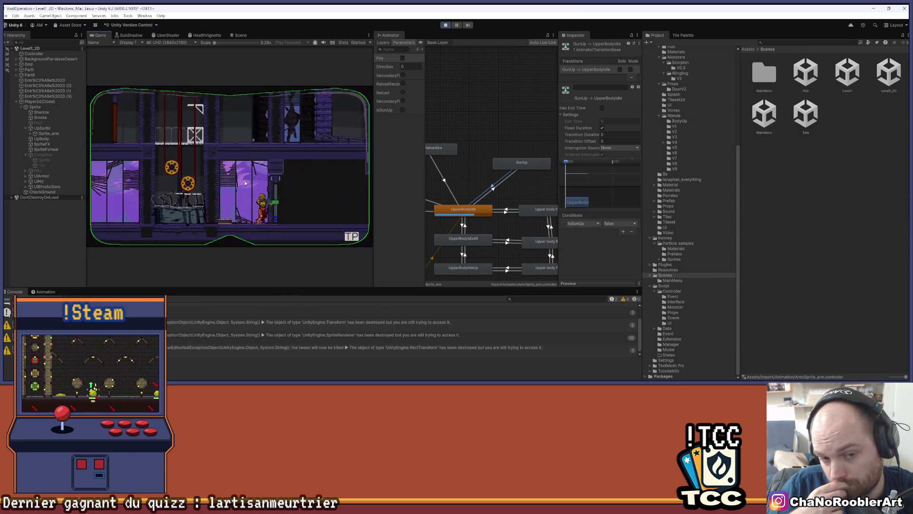
pyautogui.press('a')
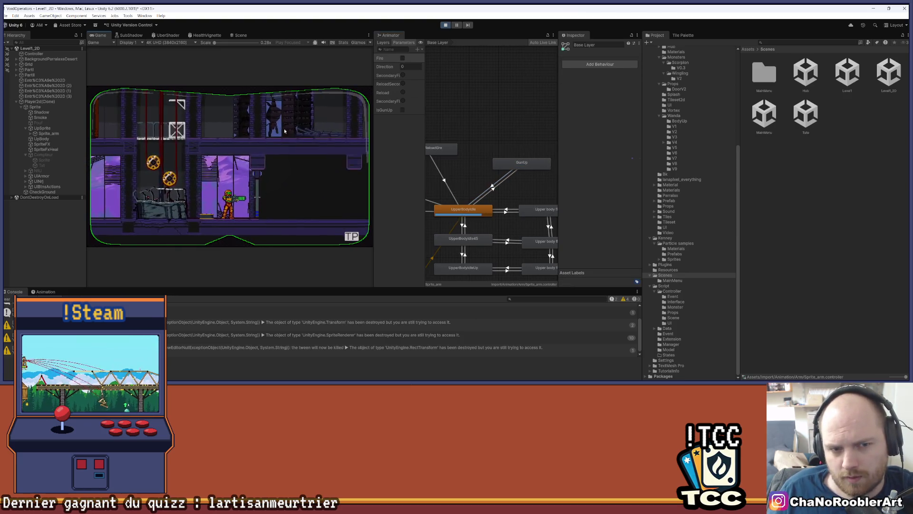
pyautogui.press('a')
pyautogui.press('w')
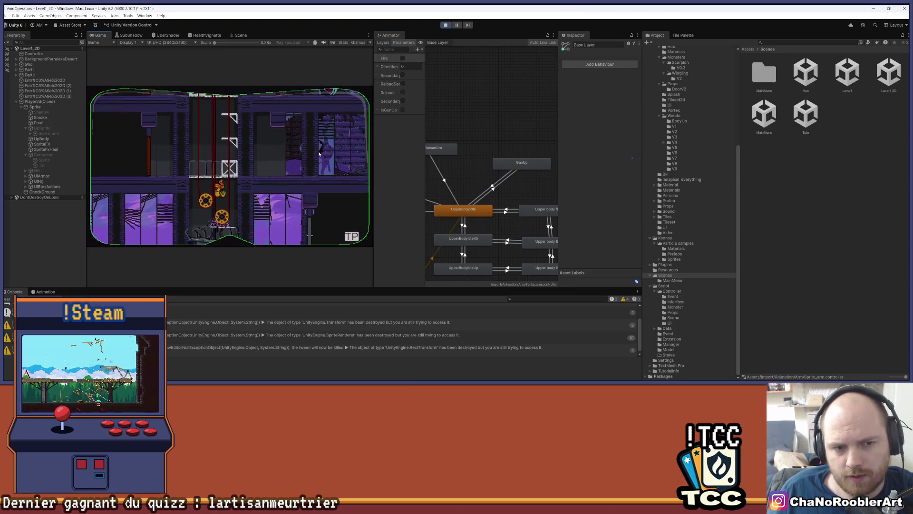
pyautogui.press('w')
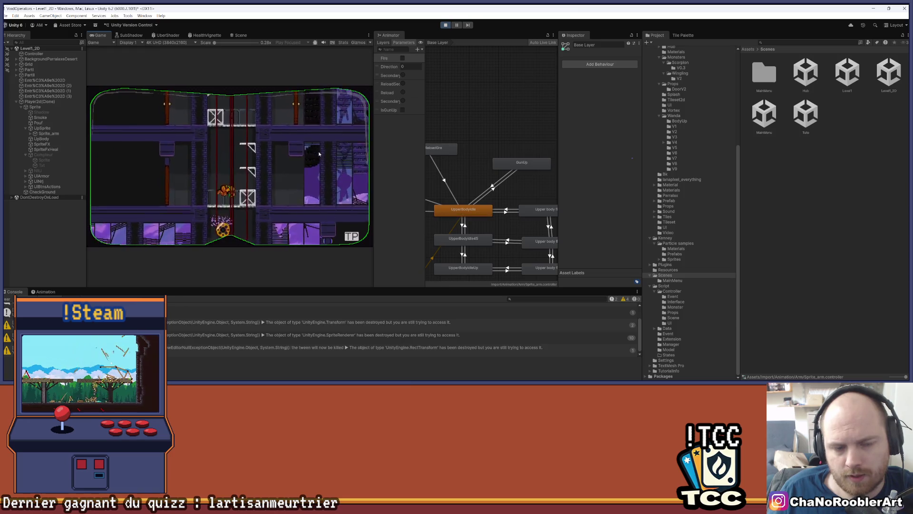
pyautogui.press('w')
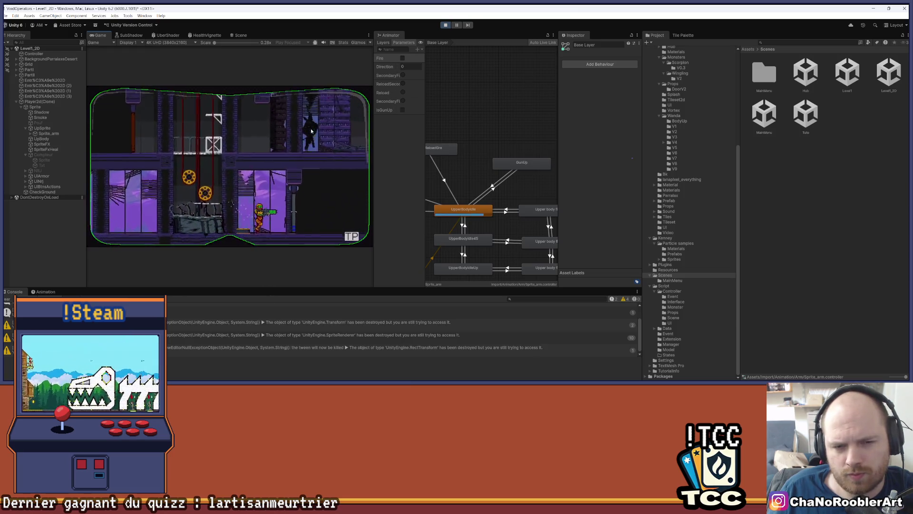
pyautogui.press('d')
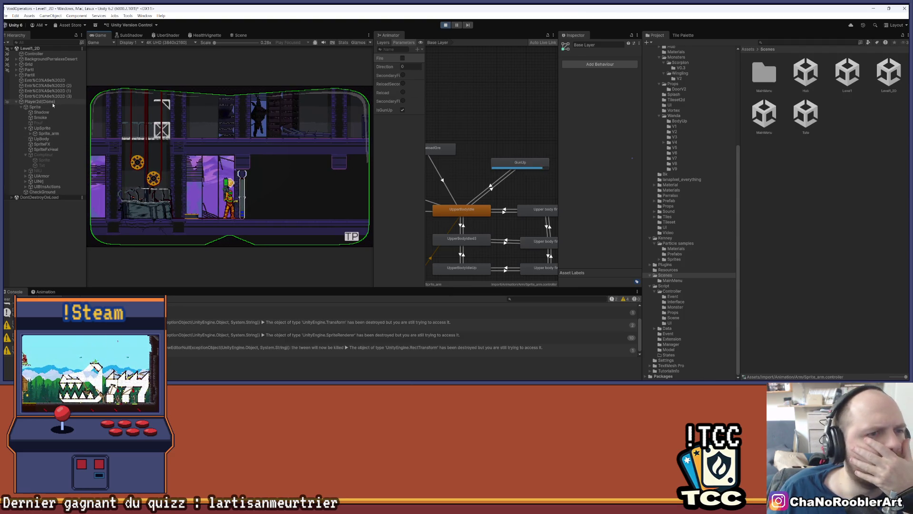
# Select the Sprite under UIBtnsActions > BtnY and dock the Animator beside the Game view
pyautogui.click(22, 187)
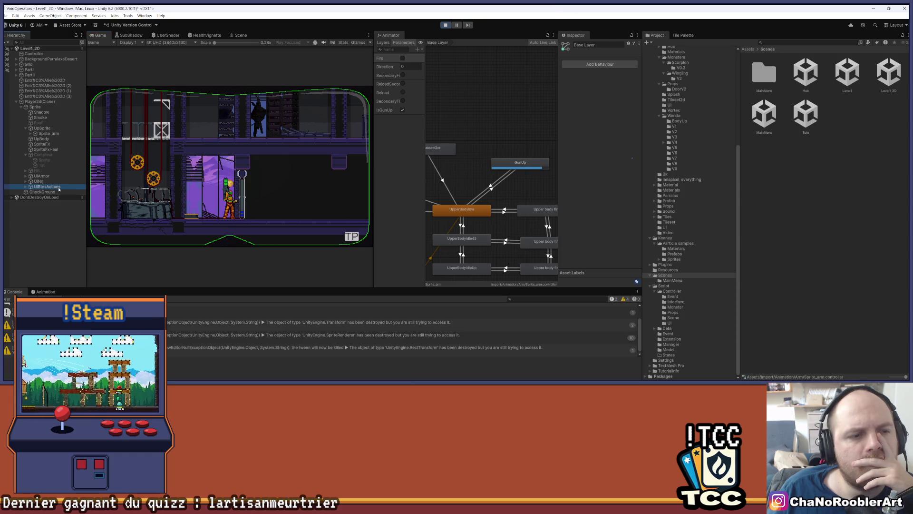
pyautogui.click(25, 188)
pyautogui.click(42, 191)
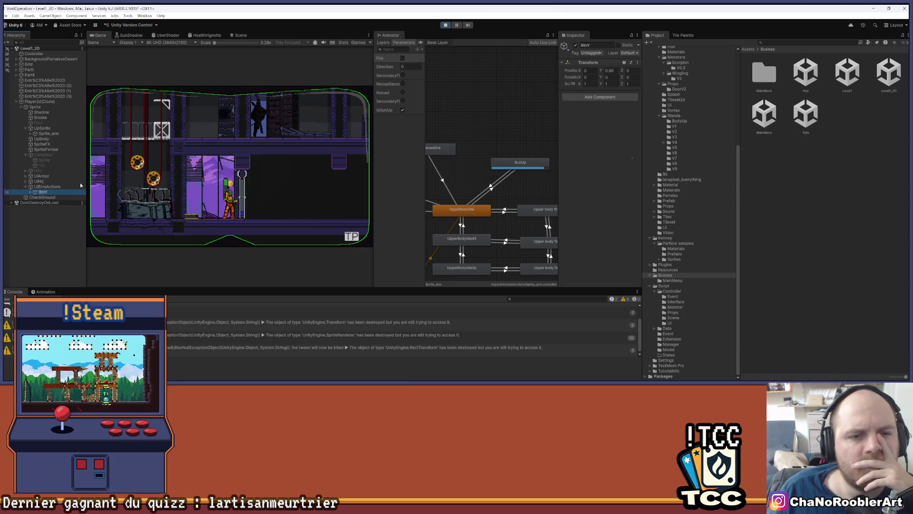
pyautogui.click(30, 192)
pyautogui.click(42, 202)
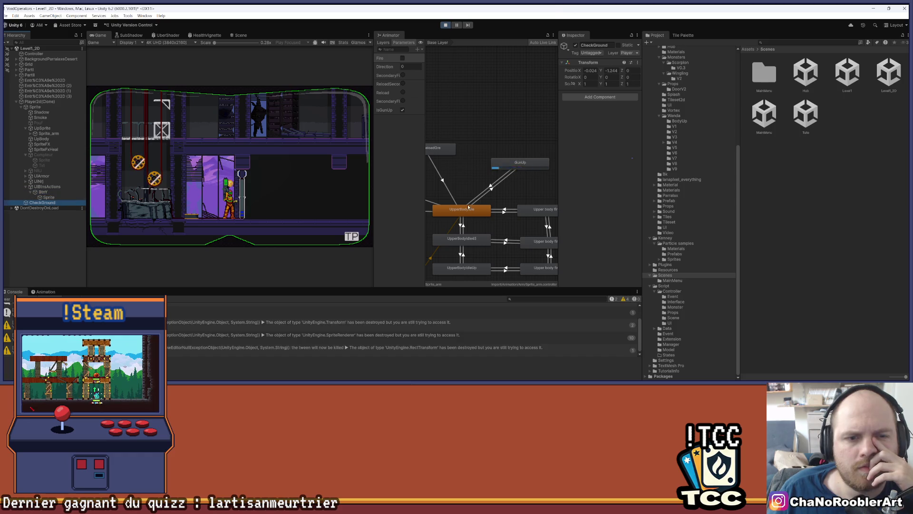
pyautogui.click(53, 197)
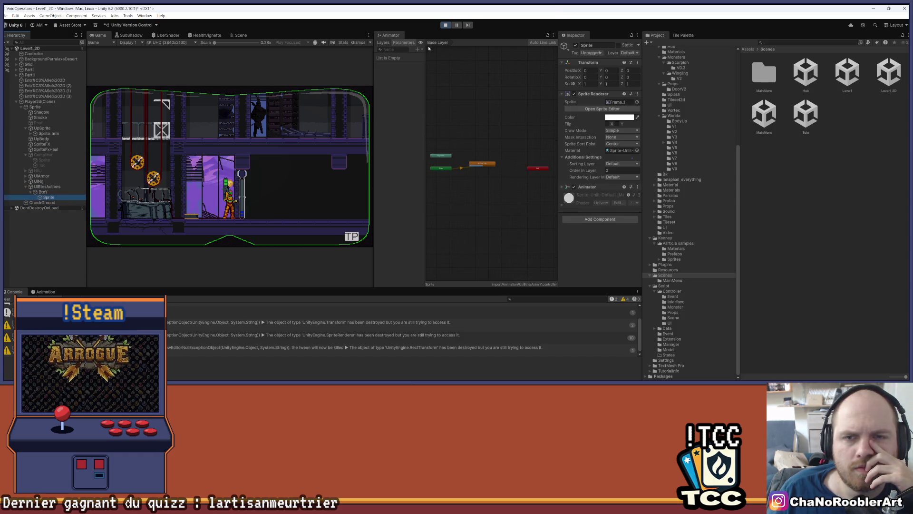
pyautogui.moveTo(385, 37); pyautogui.dragTo(280, 36)
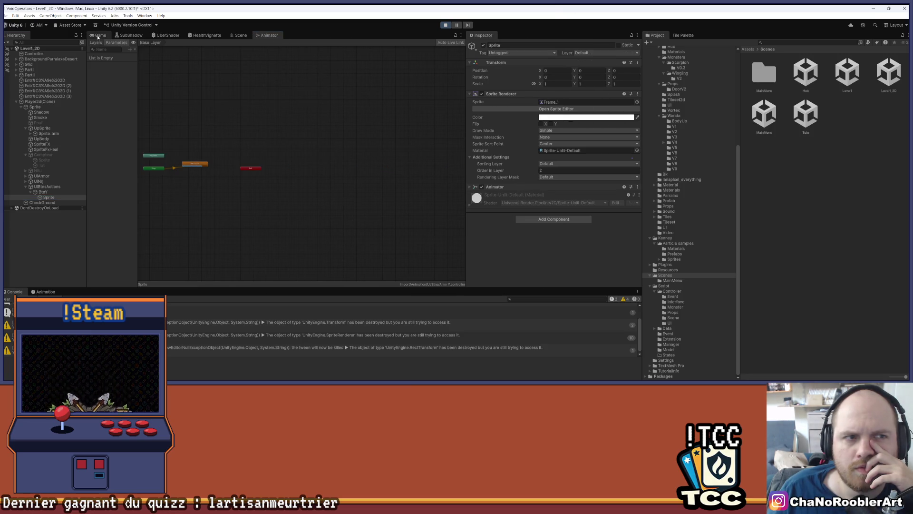
pyautogui.click(98, 36)
# Enter 10 in the Sprite Renderer's Order in Layer field, then exit Play mode
pyautogui.click(570, 171)
pyautogui.write('15')
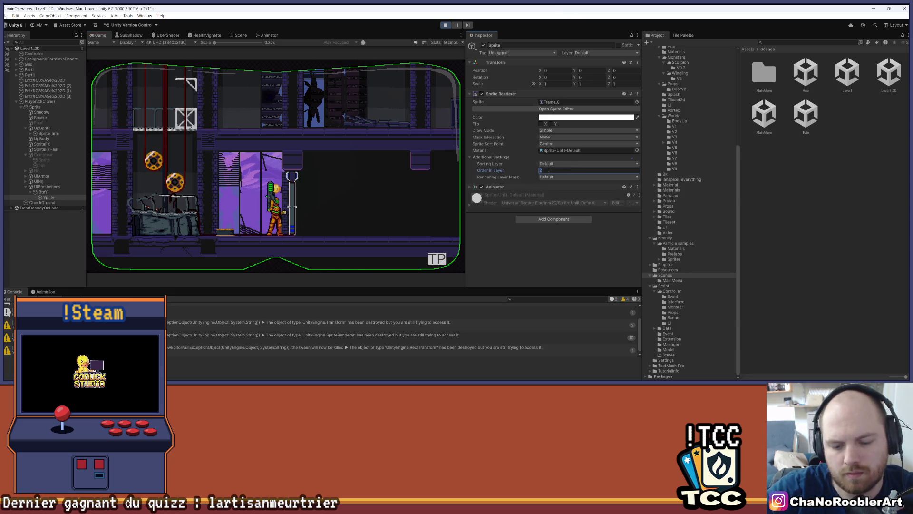
pyautogui.press('BackSpace')
pyautogui.write('00')
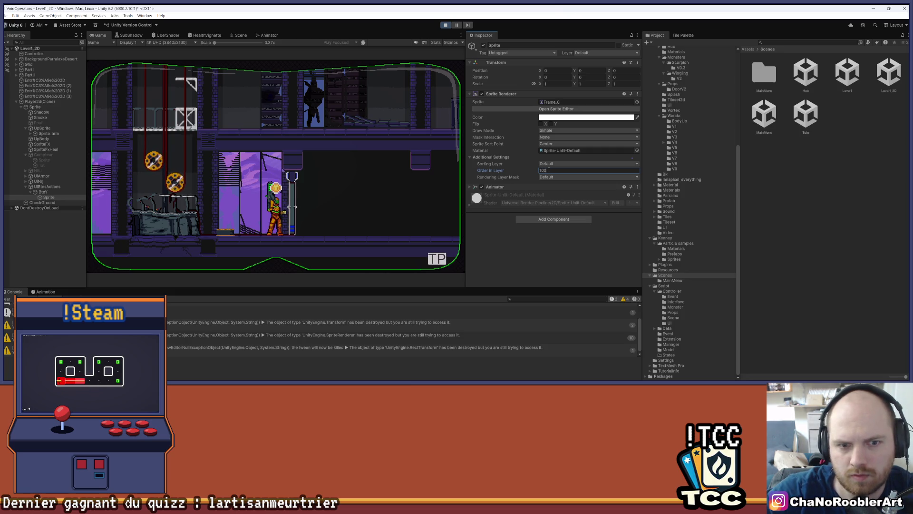
pyautogui.press('BackSpace')
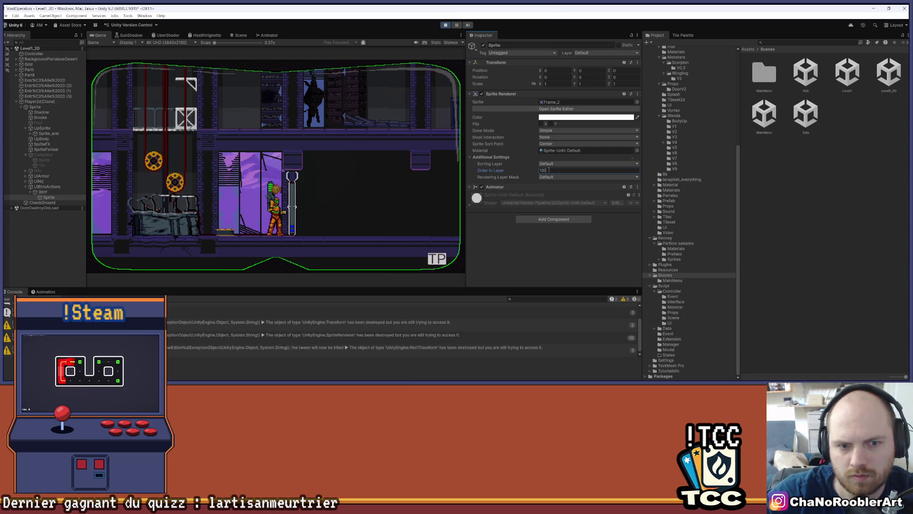
pyautogui.write('1')
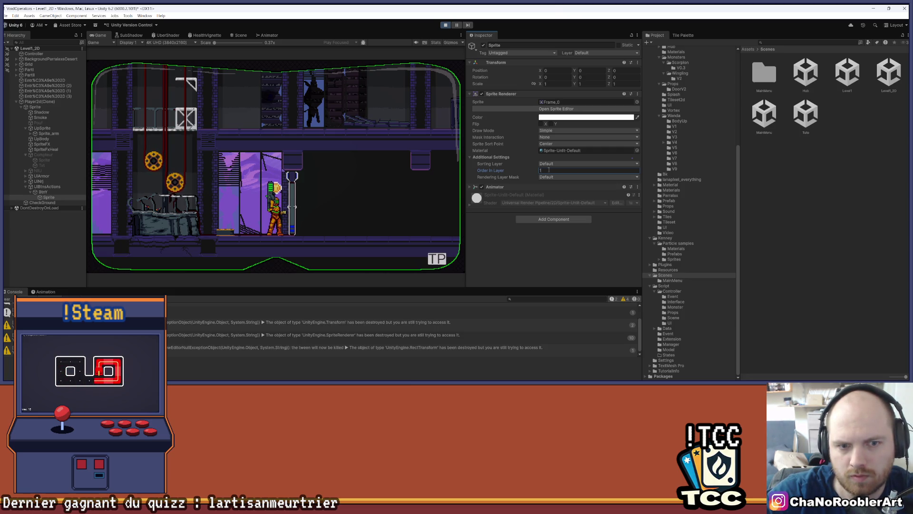
pyautogui.write('5')
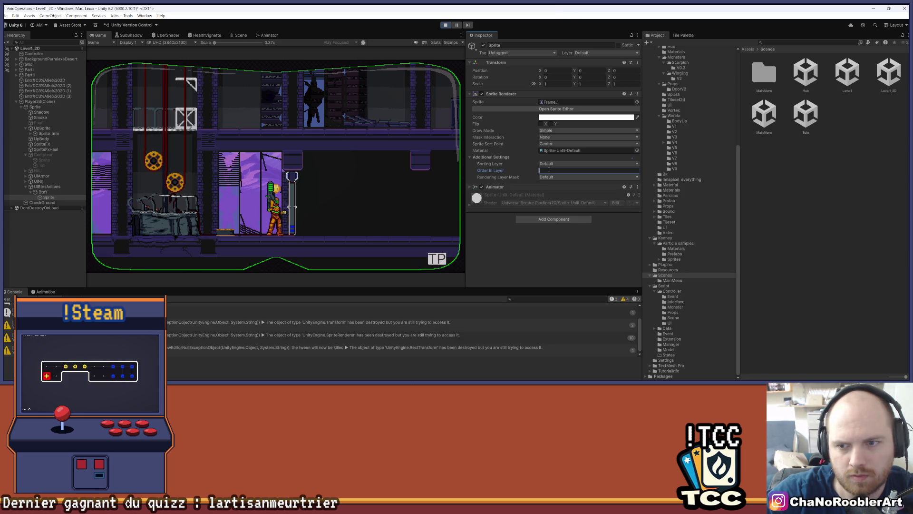
pyautogui.write('1')
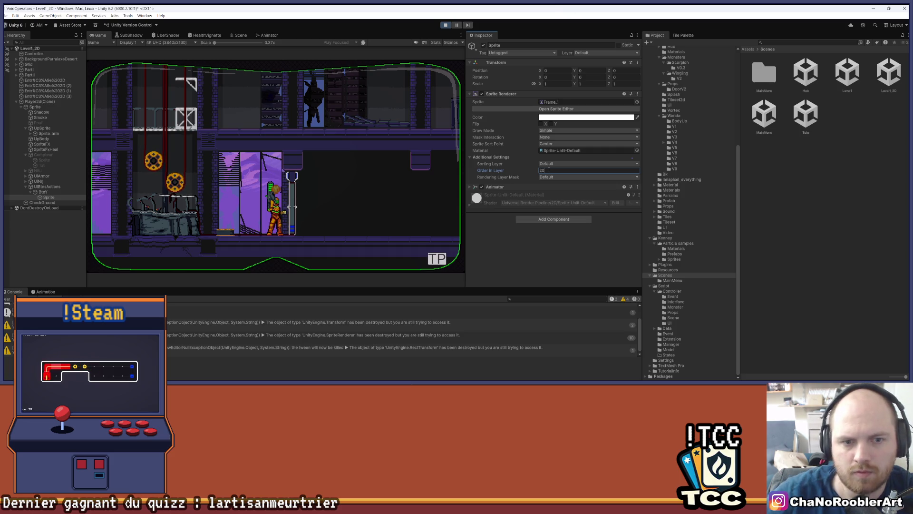
pyautogui.click(445, 25)
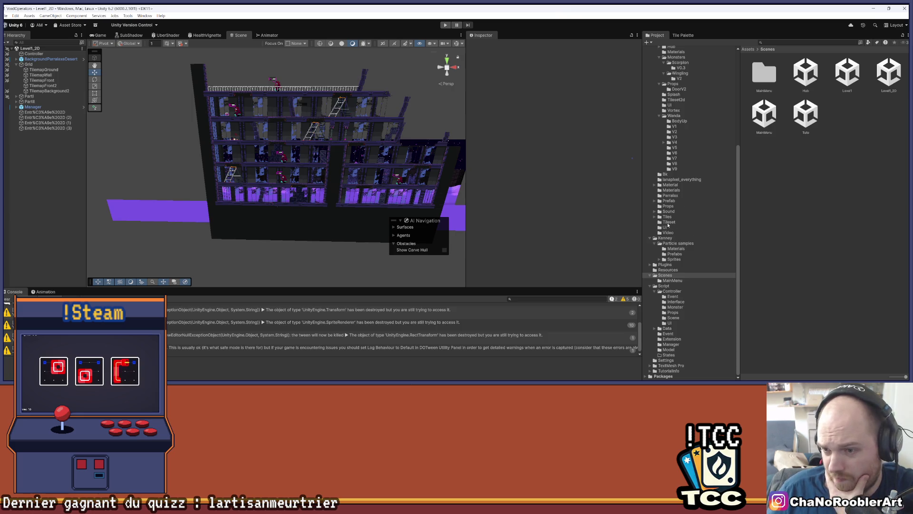
# Go to Assets/Import/Prefab and open the Sprite prefab in prefab editing mode
pyautogui.click(679, 201)
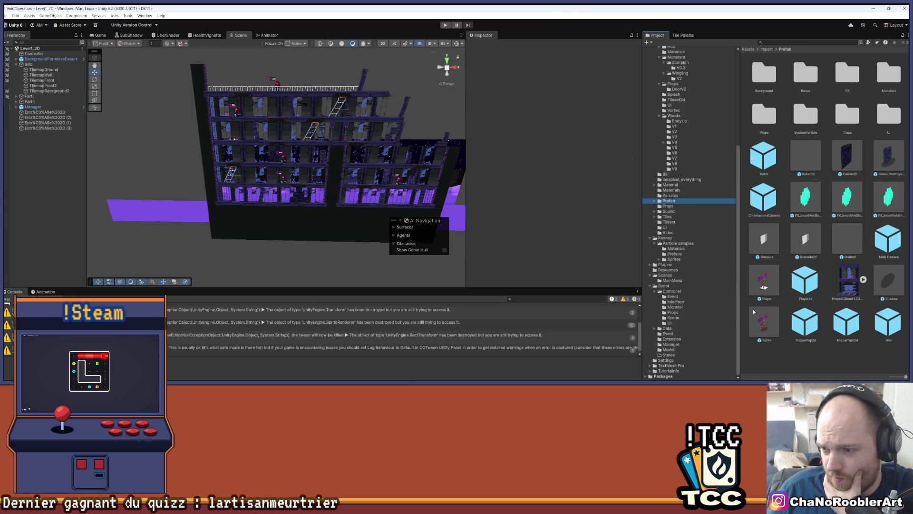
pyautogui.doubleClick(762, 324)
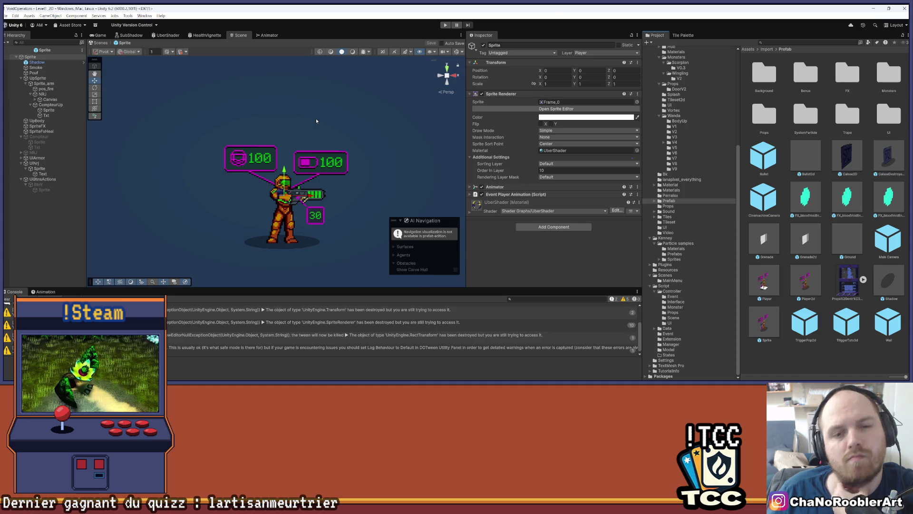
# Select the Sprite under UIBtnsActions > BtnY and change its Sprite Renderer Order in Layer
pyautogui.click(43, 174)
pyautogui.press('Down')
pyautogui.press('Down')
pyautogui.press('Down')
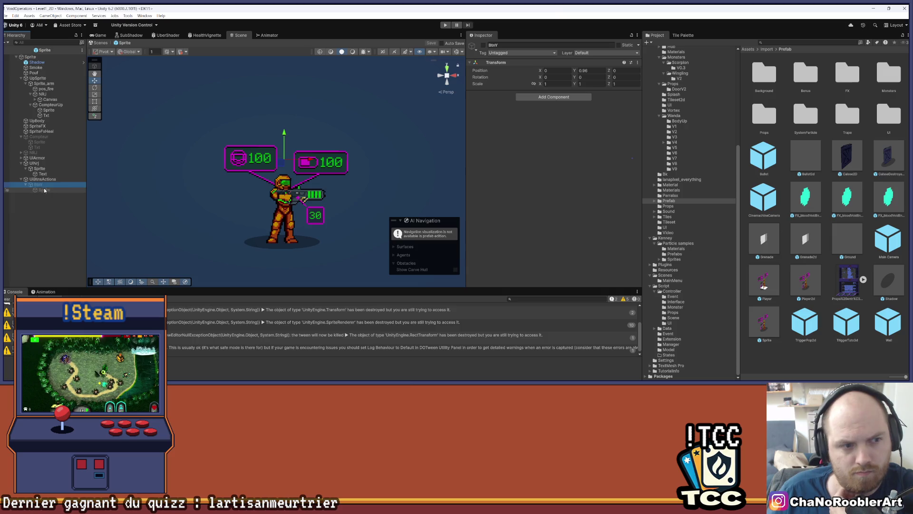
pyautogui.click(497, 170)
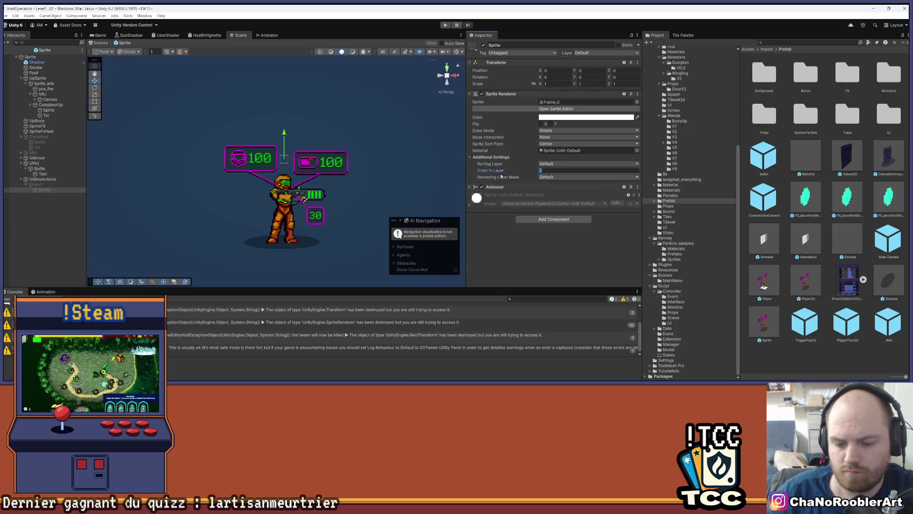
pyautogui.write('10')
pyautogui.click(71, 242)
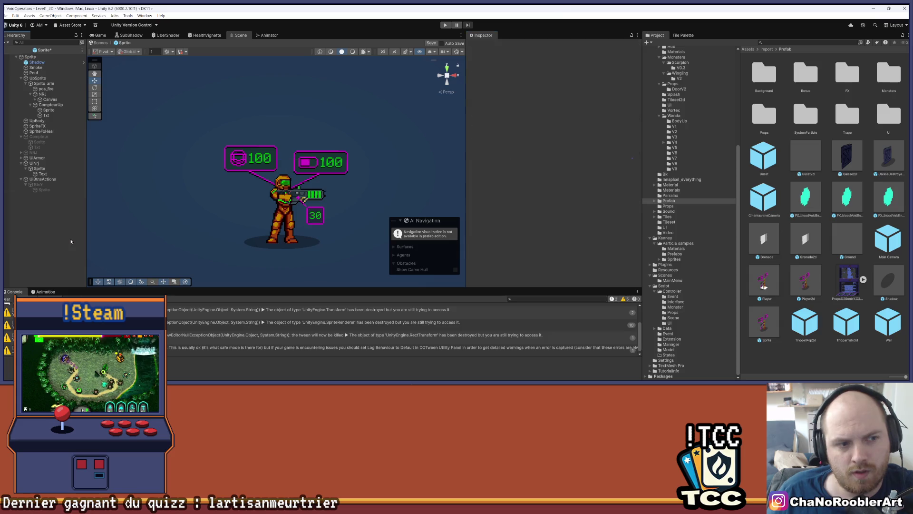